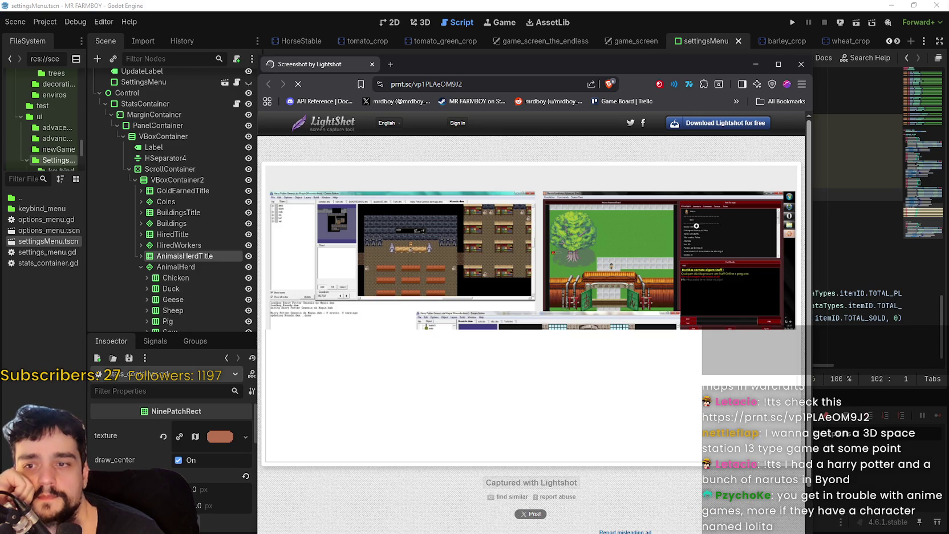
# Move the Lightshot window aside and bring the YouTube 'Arcosian Grindin Dragon-Ki 2' video window over it
pyautogui.moveTo(638, 58); pyautogui.dragTo(627, 17)
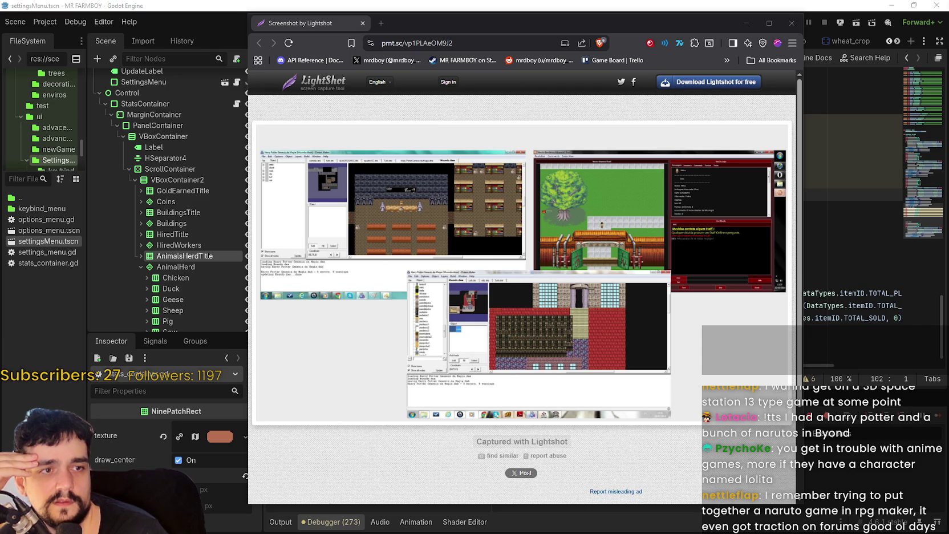
pyautogui.moveTo(948, 114)
pyautogui.mouseDown()
pyautogui.moveTo(759, 113)
pyautogui.moveTo(553, 38)
pyautogui.mouseUp()
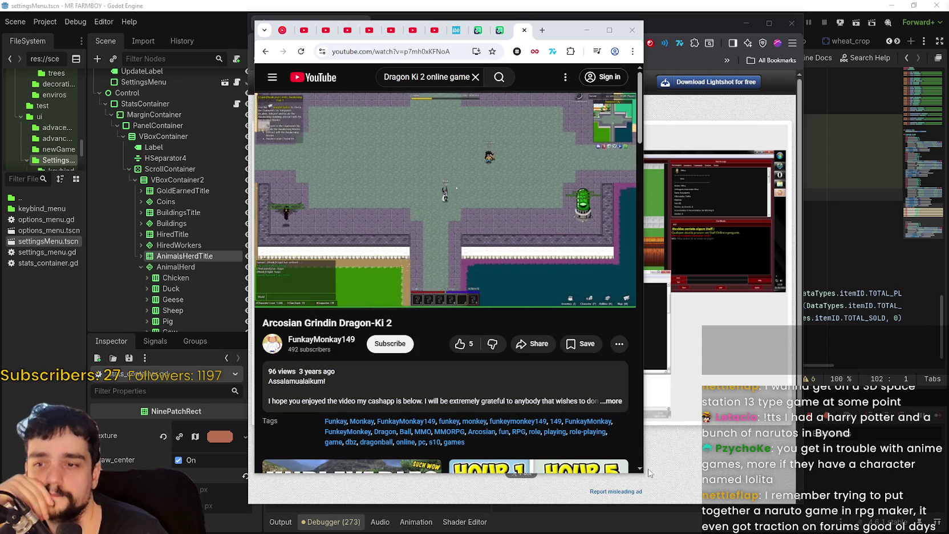
# Enlarge the YouTube window and play the Arcosian Grindin Dragon-Ki 2 video full screen
pyautogui.moveTo(643, 474)
pyautogui.mouseDown()
pyautogui.moveTo(653, 456)
pyautogui.moveTo(682, 454)
pyautogui.moveTo(736, 427)
pyautogui.moveTo(713, 432)
pyautogui.mouseUp()
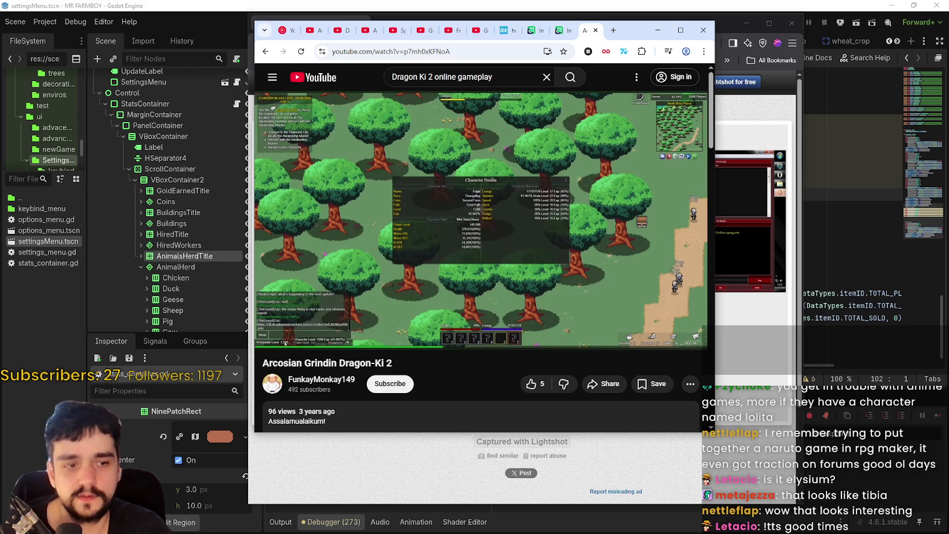
pyautogui.moveTo(451, 156)
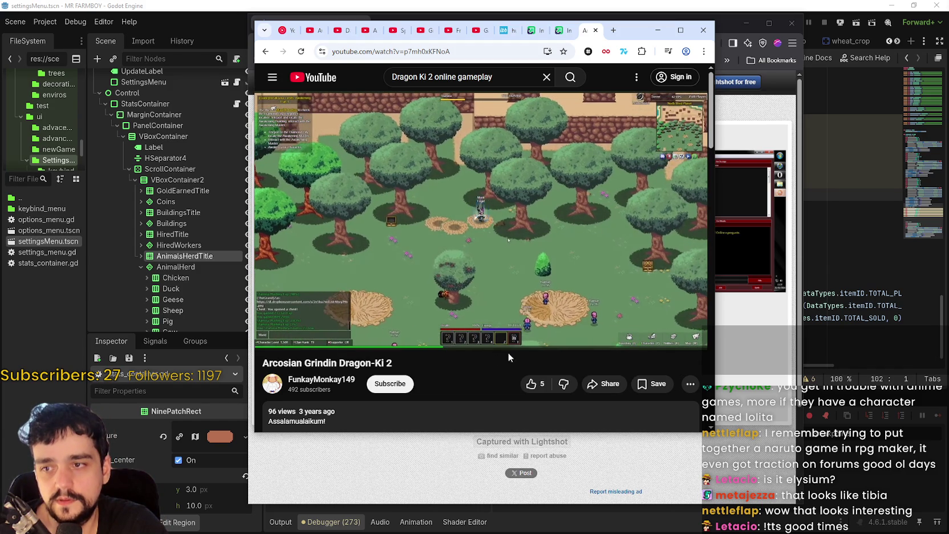
pyautogui.click(679, 337)
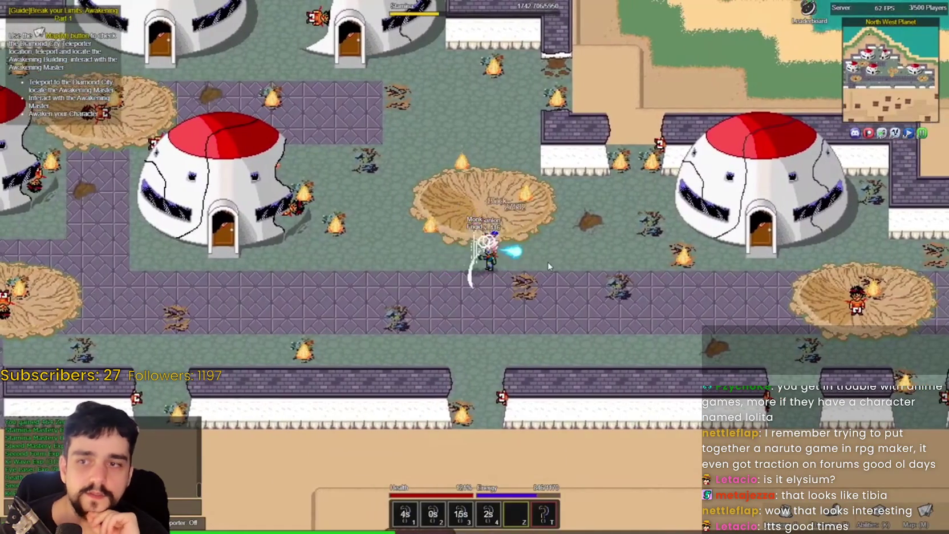
# Navigate the full-screen gameplay video with the arrow and number keys
pyautogui.press('Right')
pyautogui.press('Down')
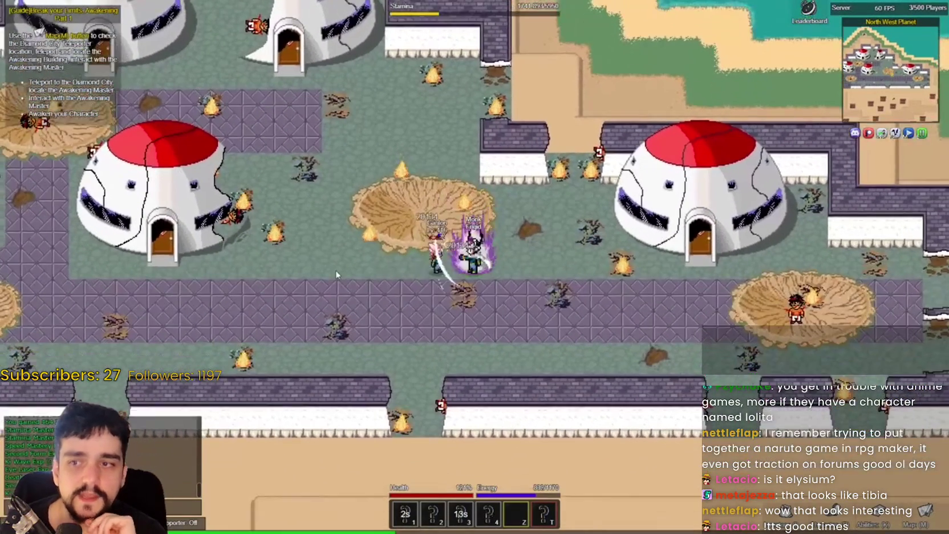
pyautogui.press('2')
pyautogui.press('Left')
pyautogui.press('Right')
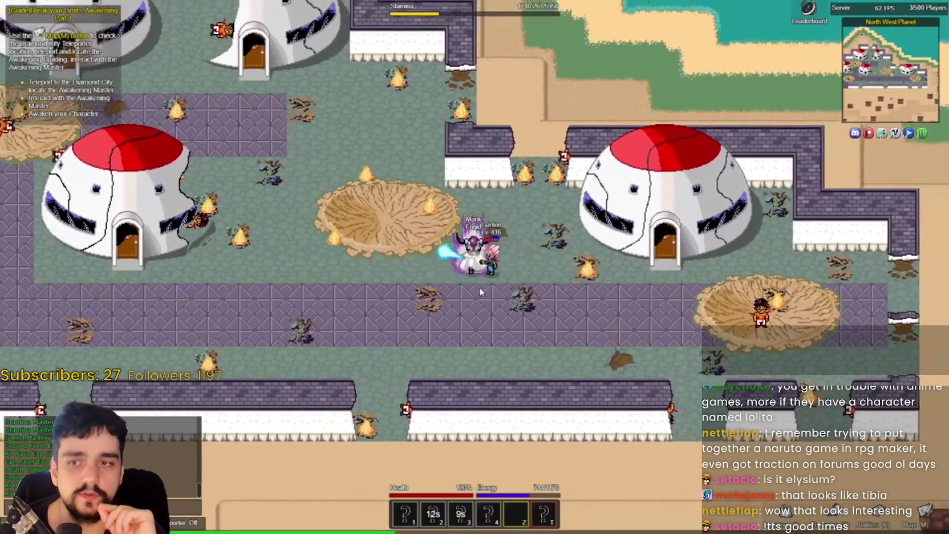
pyautogui.press('Left')
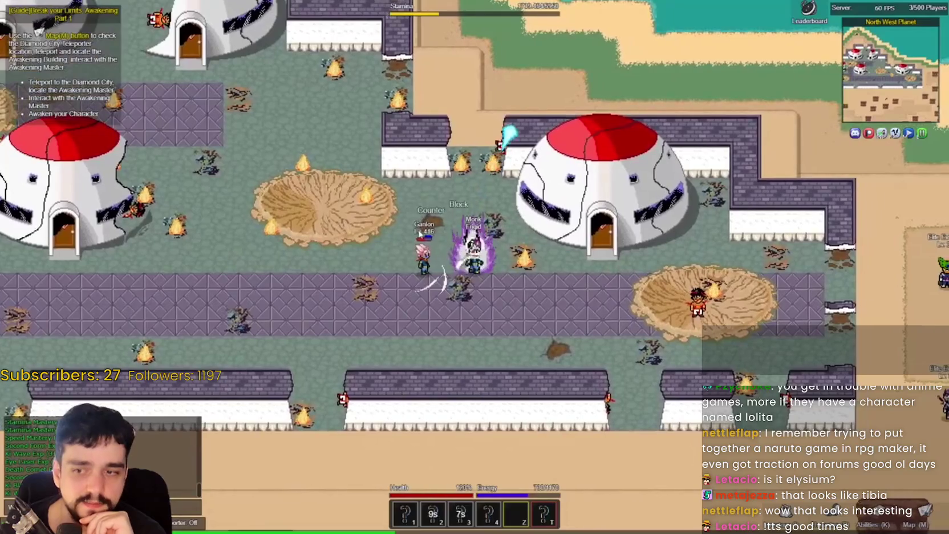
pyautogui.press('Down')
pyautogui.press('Up')
pyautogui.press('Right')
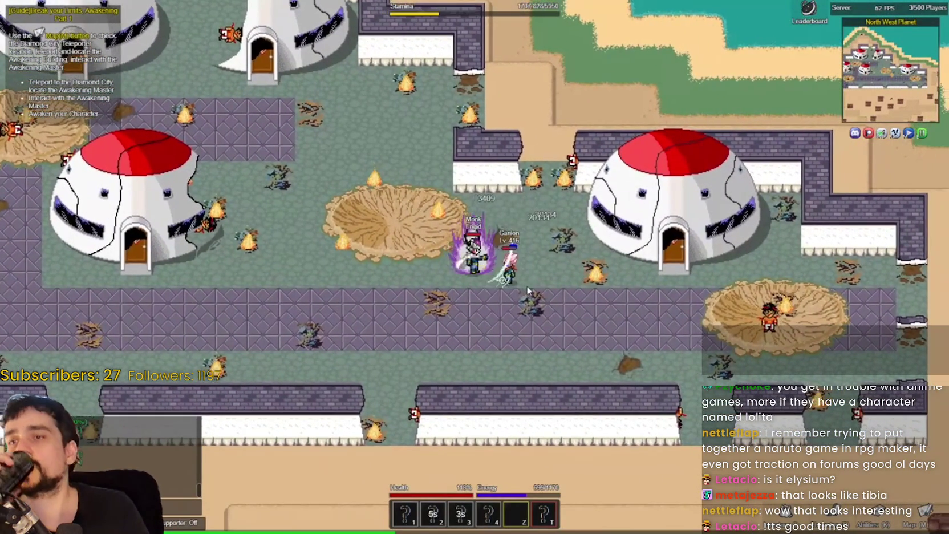
pyautogui.press('Right')
pyautogui.press('Right')
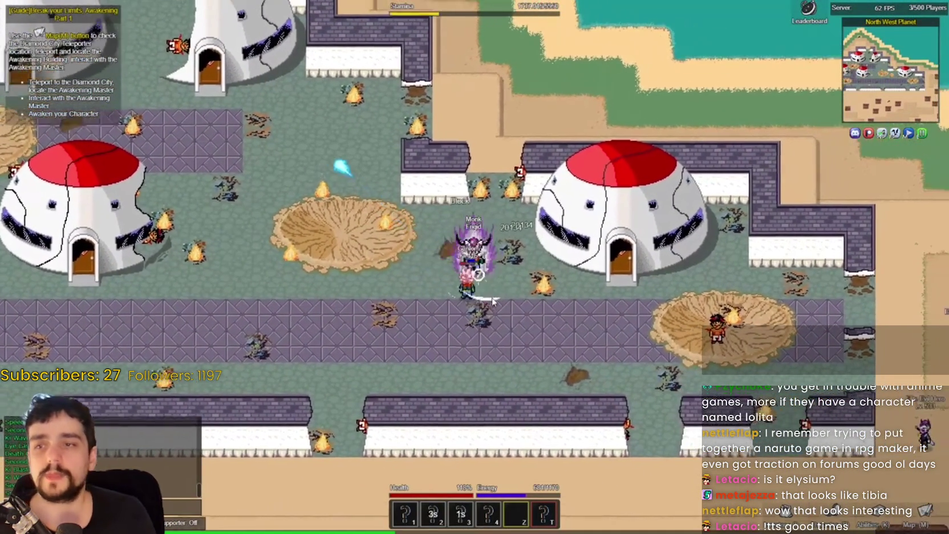
pyautogui.press('Down')
pyautogui.press('Down')
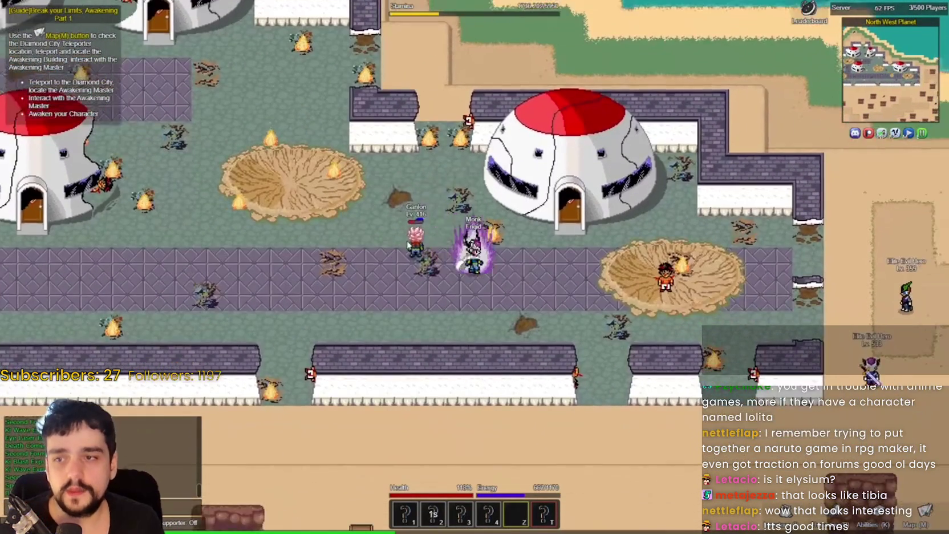
pyautogui.press('Left')
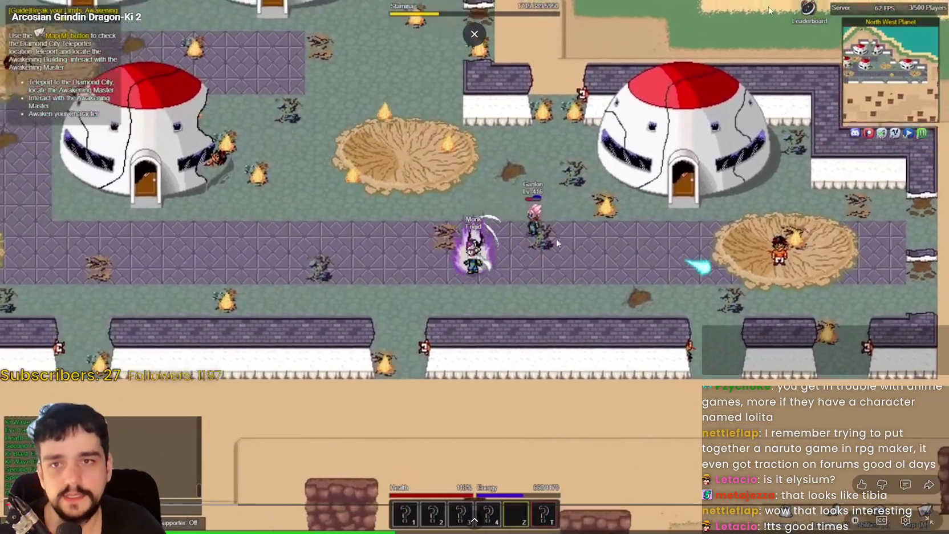
# Exit full screen, pause the video, and minimise and close the browser windows to reveal Godot
pyautogui.press('Escape')
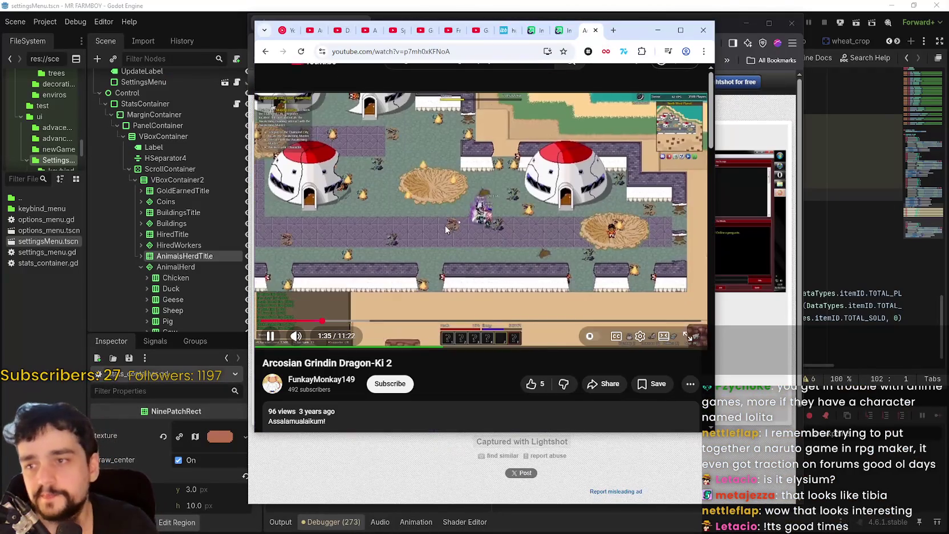
pyautogui.click(546, 157)
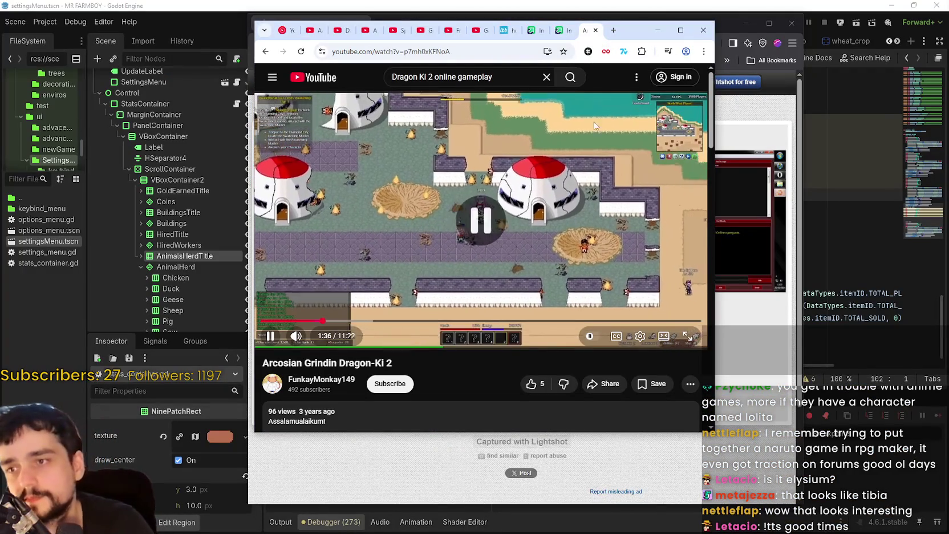
pyautogui.click(312, 31)
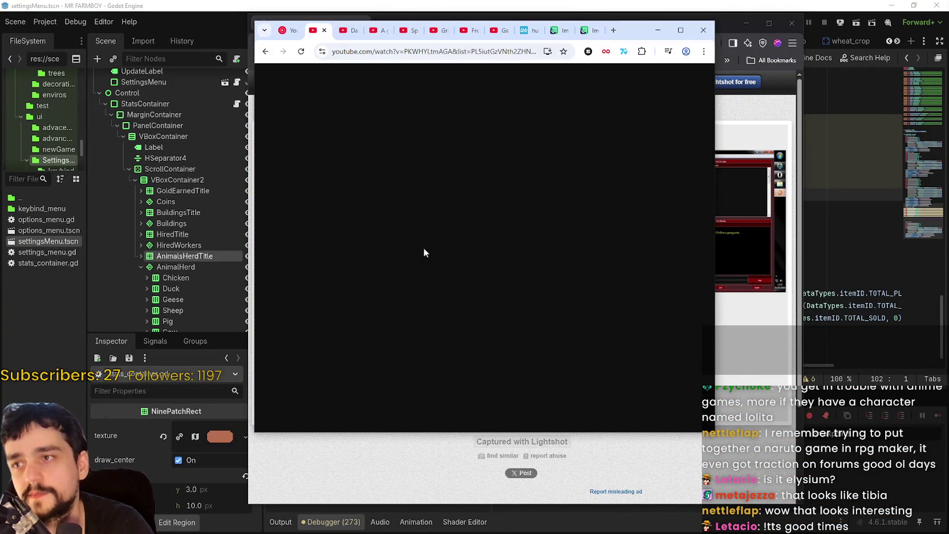
pyautogui.click(655, 27)
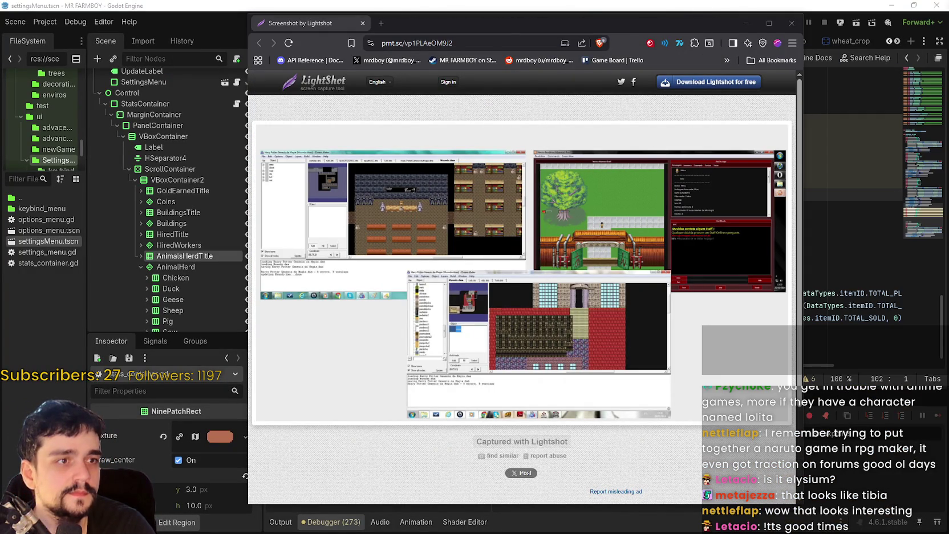
pyautogui.click(789, 25)
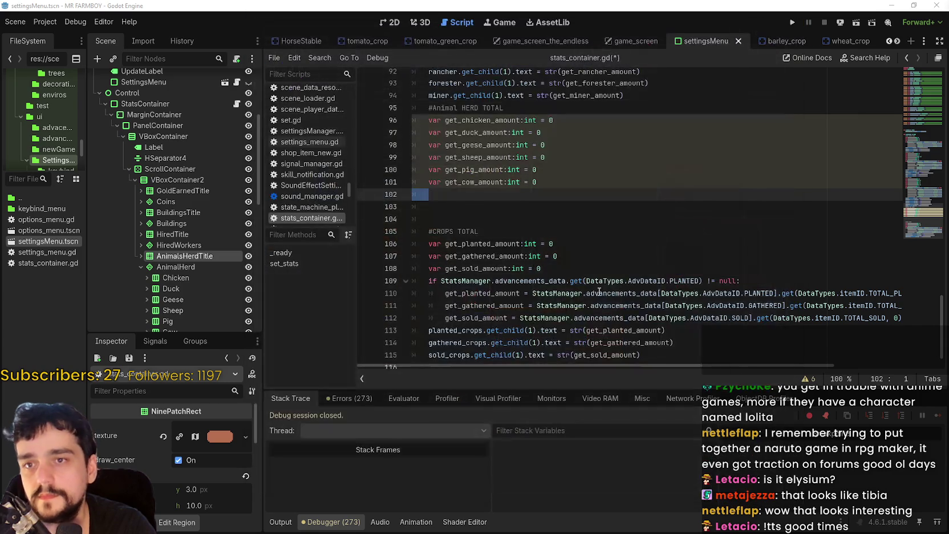
# Close the leftover Lightshot window and tidy the blank lines after the animal amount variables
pyautogui.click(609, 243)
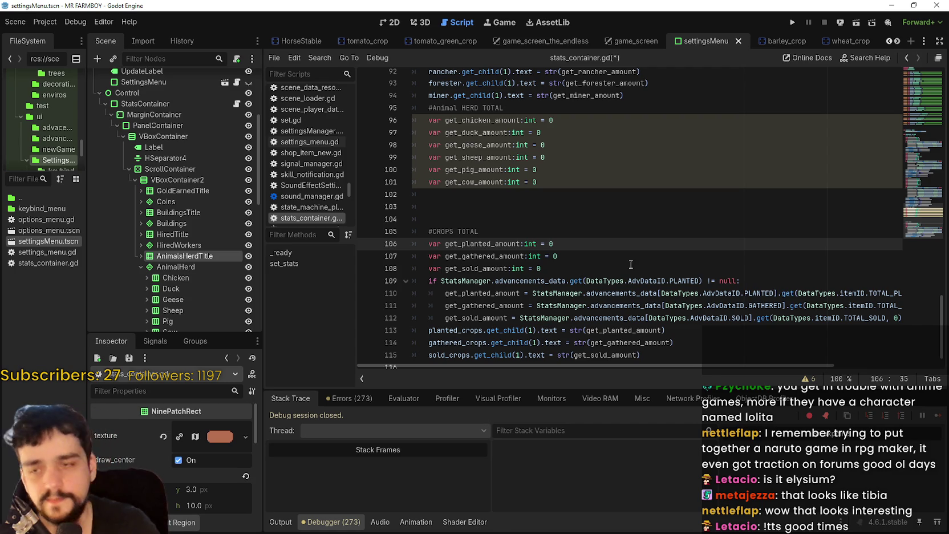
pyautogui.click(593, 208)
pyautogui.scroll(-1, 602, 216)
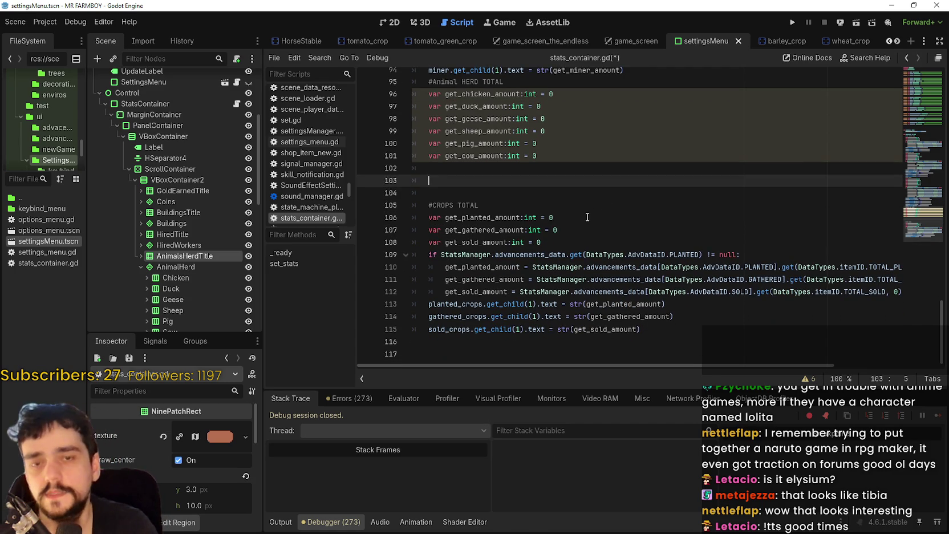
pyautogui.click(578, 228)
pyautogui.click(578, 241)
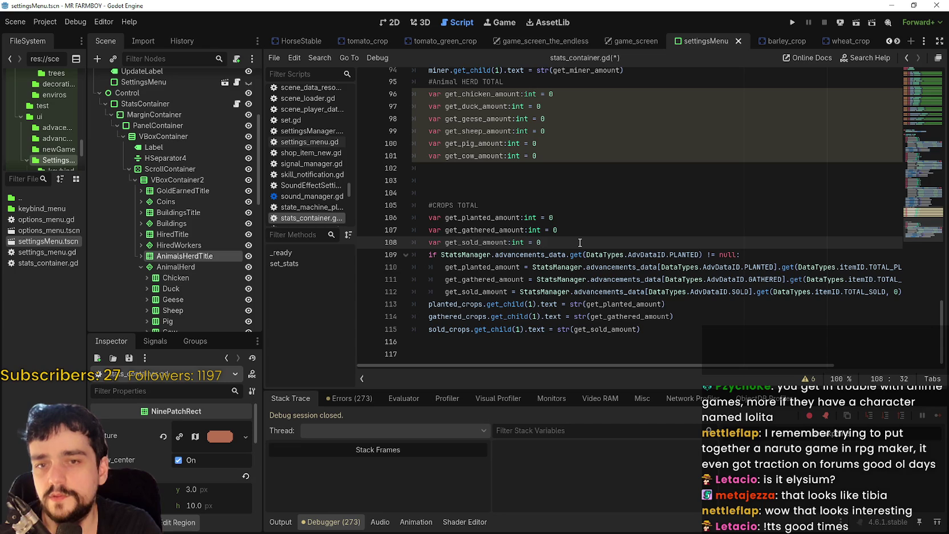
pyautogui.click(709, 315)
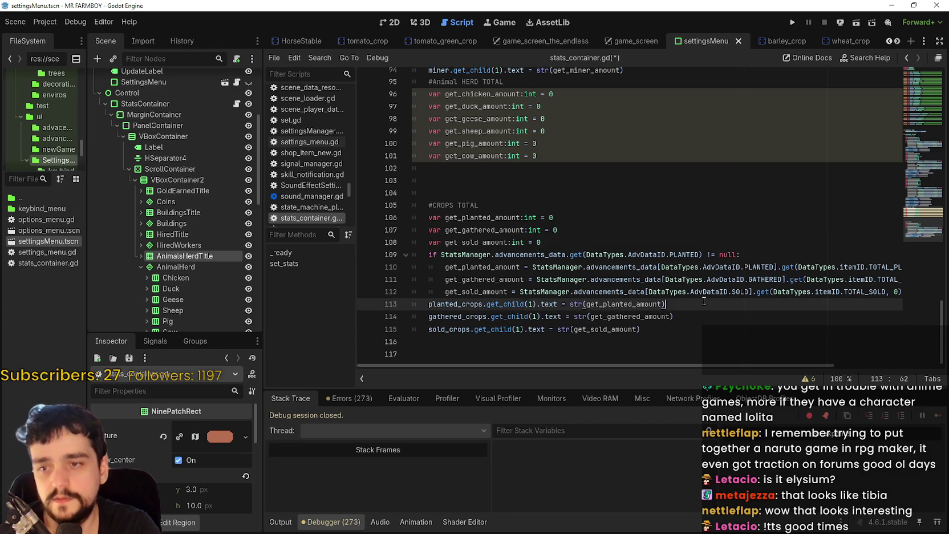
pyautogui.click(573, 243)
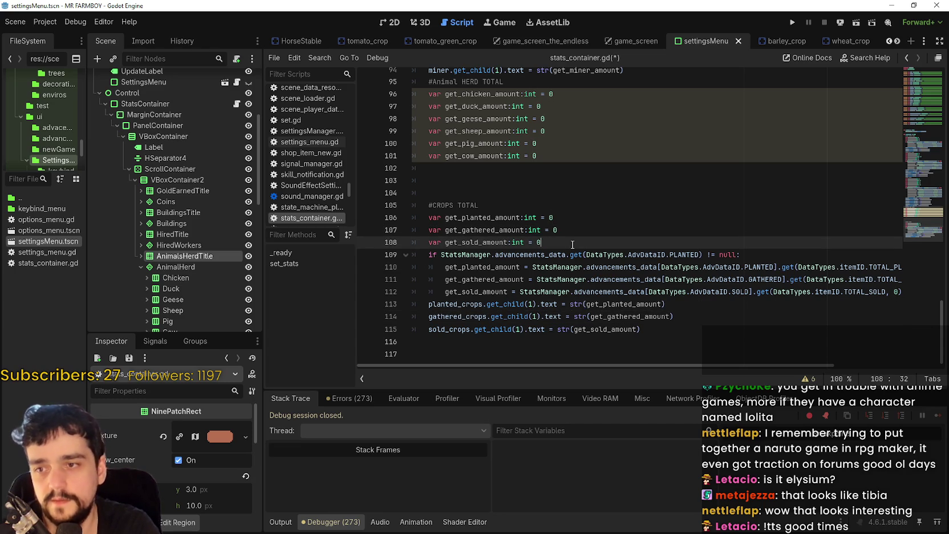
pyautogui.moveTo(435, 194)
pyautogui.mouseDown()
pyautogui.moveTo(446, 192)
pyautogui.moveTo(396, 169)
pyautogui.mouseUp()
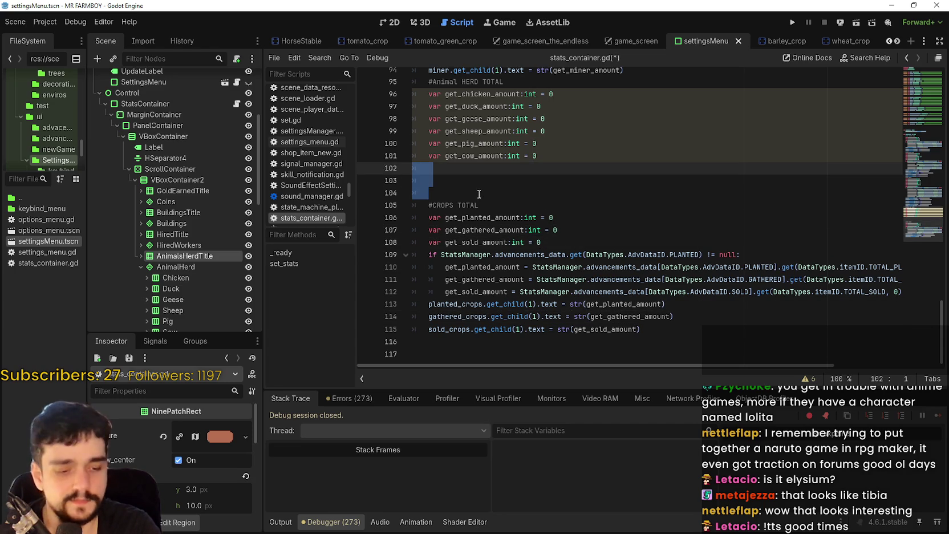
pyautogui.scroll(2, 470, 203)
pyautogui.press('BackSpace')
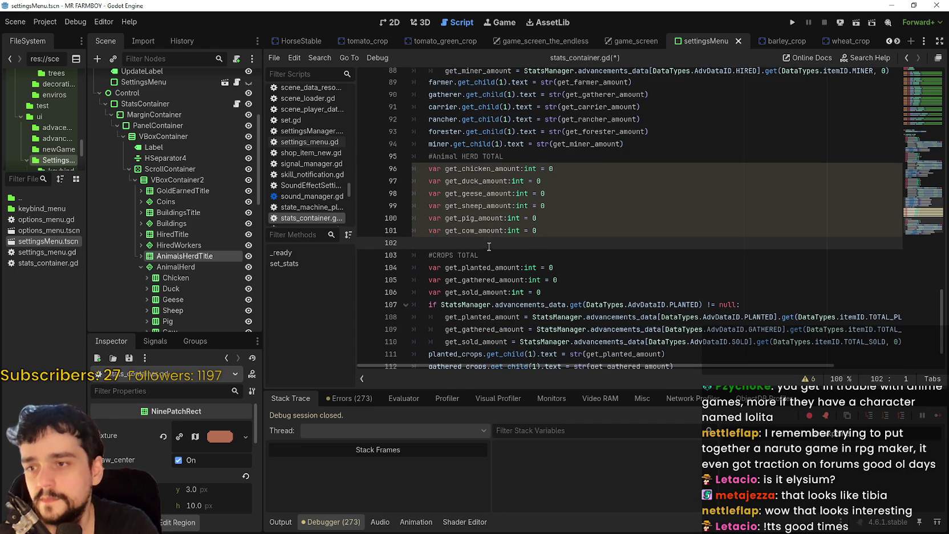
pyautogui.press('Return')
pyautogui.scroll(-2, 629, 262)
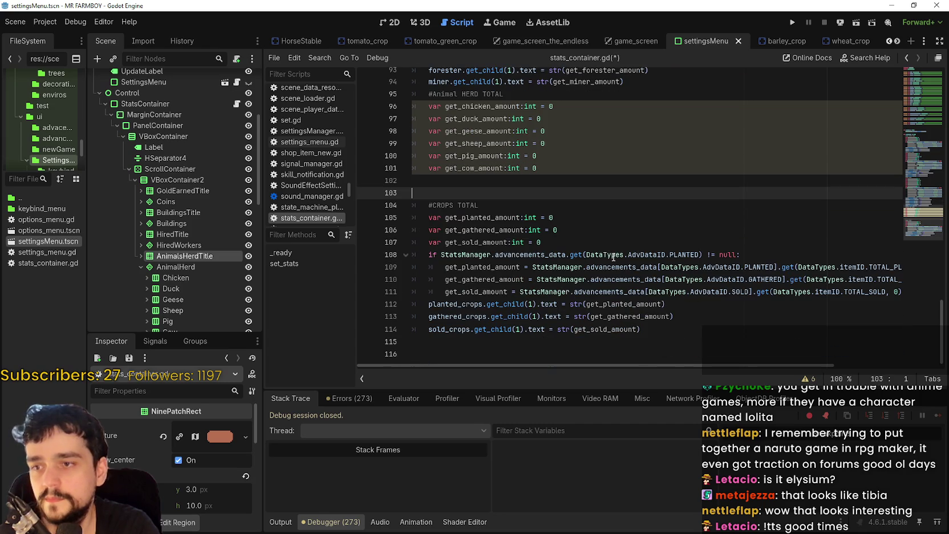
# Review the animal variable declarations and settle the caret on the empty line below them
pyautogui.click(561, 170)
pyautogui.scroll(4, 556, 224)
pyautogui.scroll(-4, 516, 244)
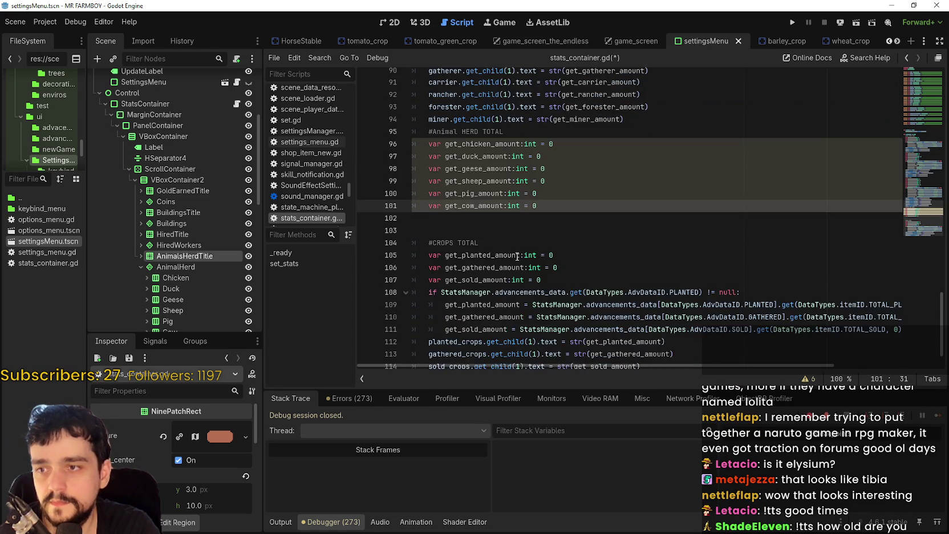
pyautogui.moveTo(515, 238)
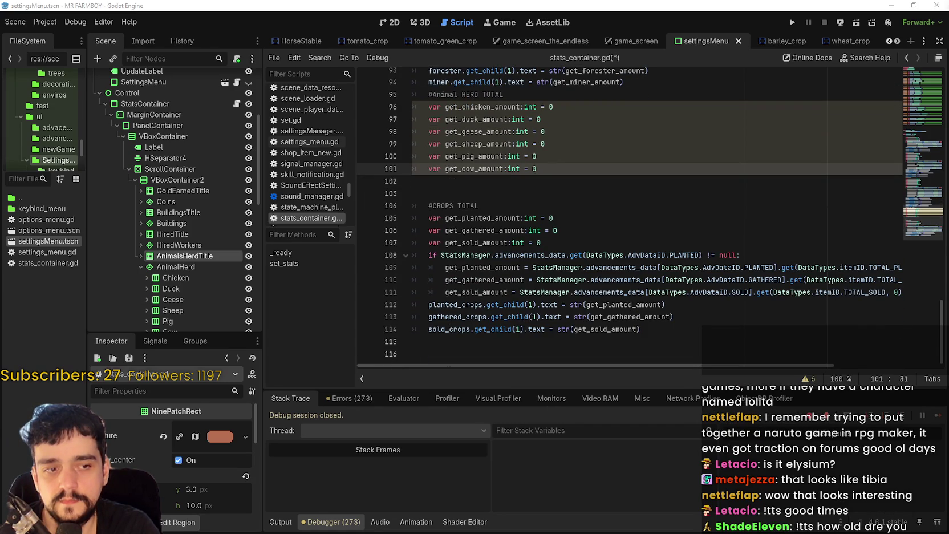
pyautogui.press('Down')
pyautogui.press('Down')
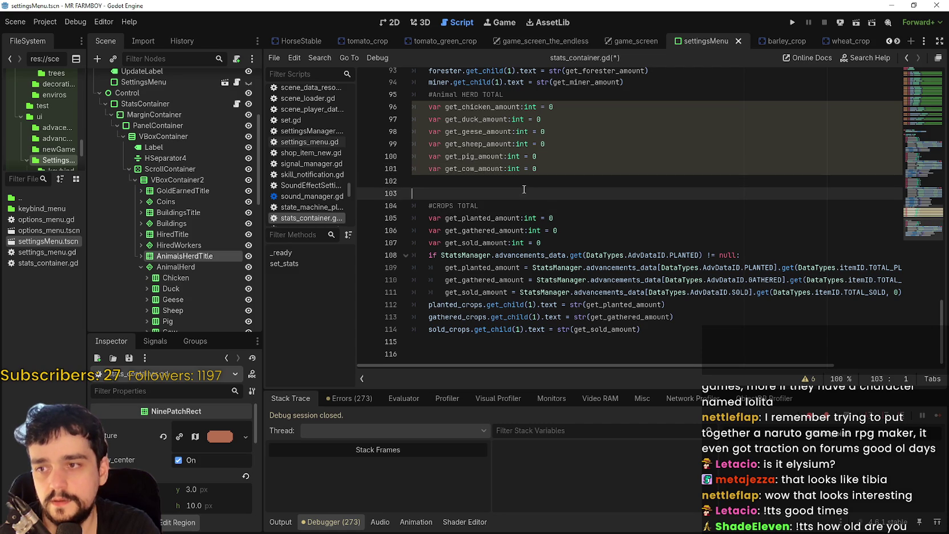
pyautogui.click(593, 179)
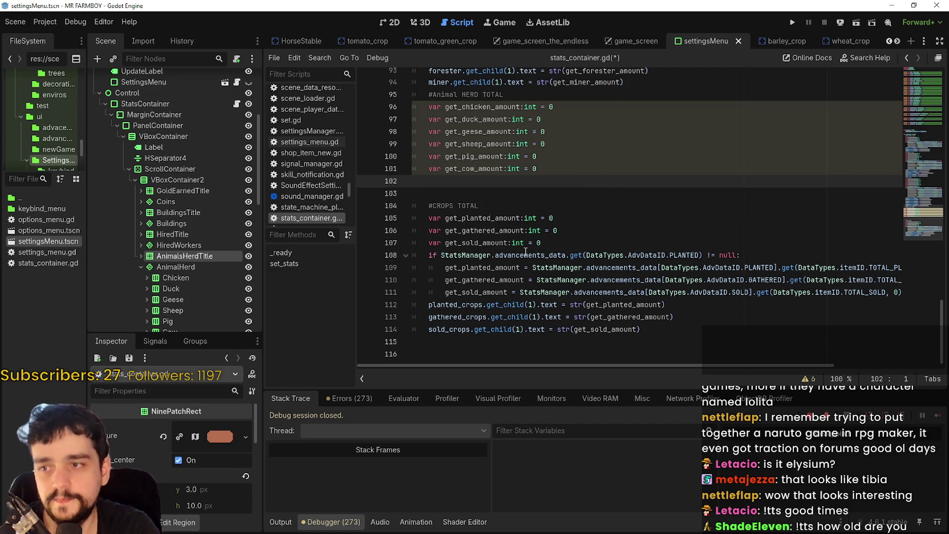
pyautogui.click(473, 193)
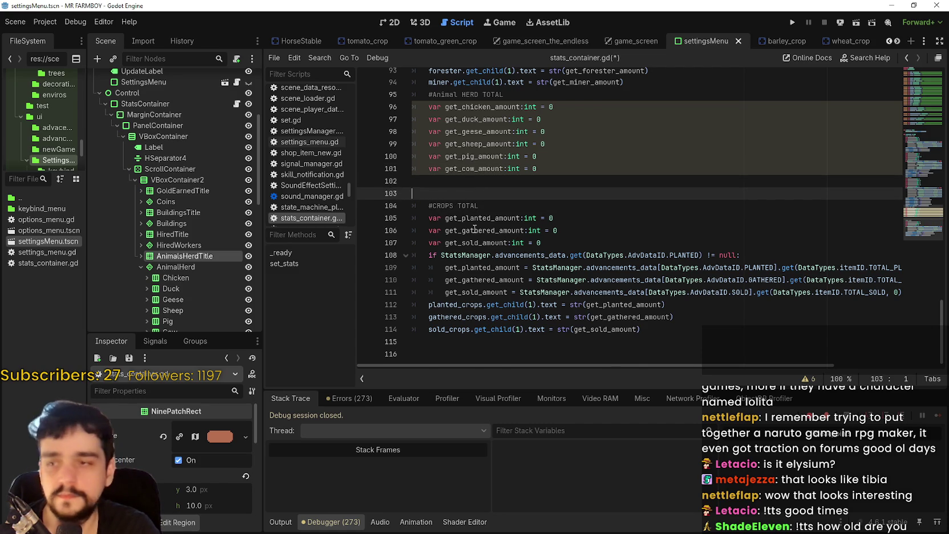
pyautogui.scroll(1, 478, 234)
pyautogui.scroll(-1, 537, 219)
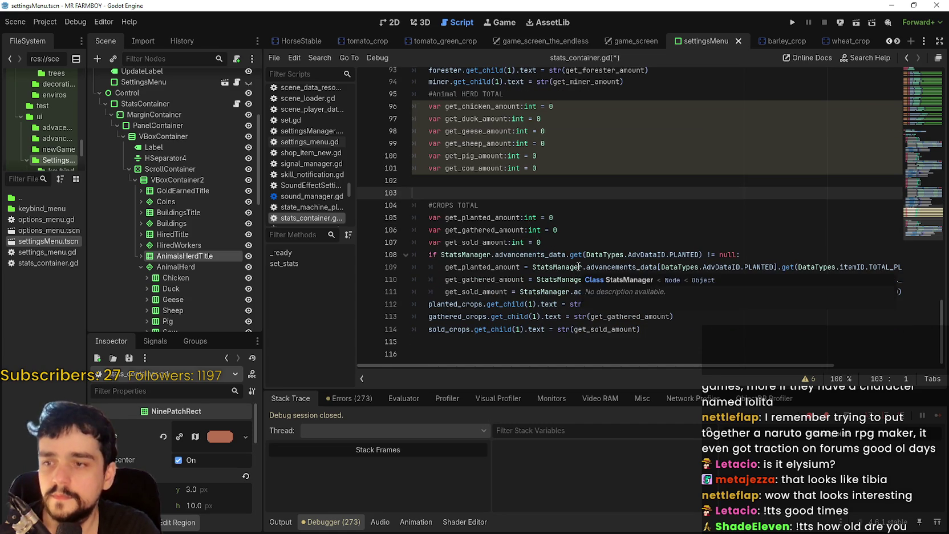
pyautogui.scroll(2, 577, 269)
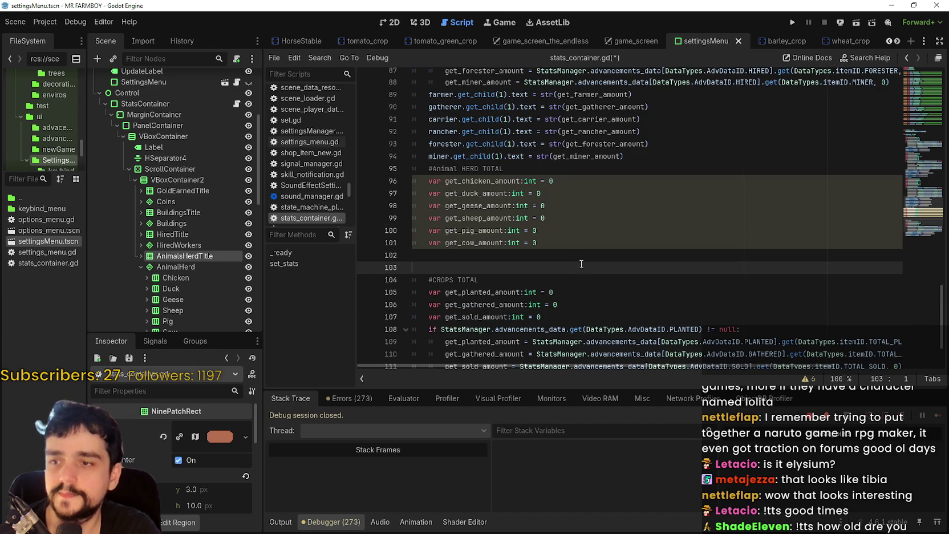
pyautogui.click(579, 230)
pyautogui.scroll(-2, 579, 237)
pyautogui.scroll(3, 578, 251)
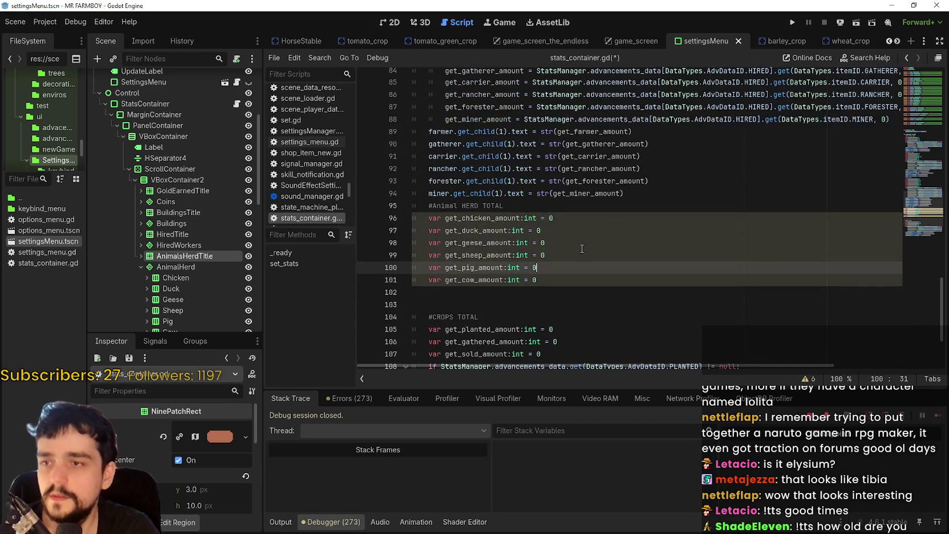
pyautogui.click(586, 291)
pyautogui.scroll(-2, 586, 288)
pyautogui.click(546, 204)
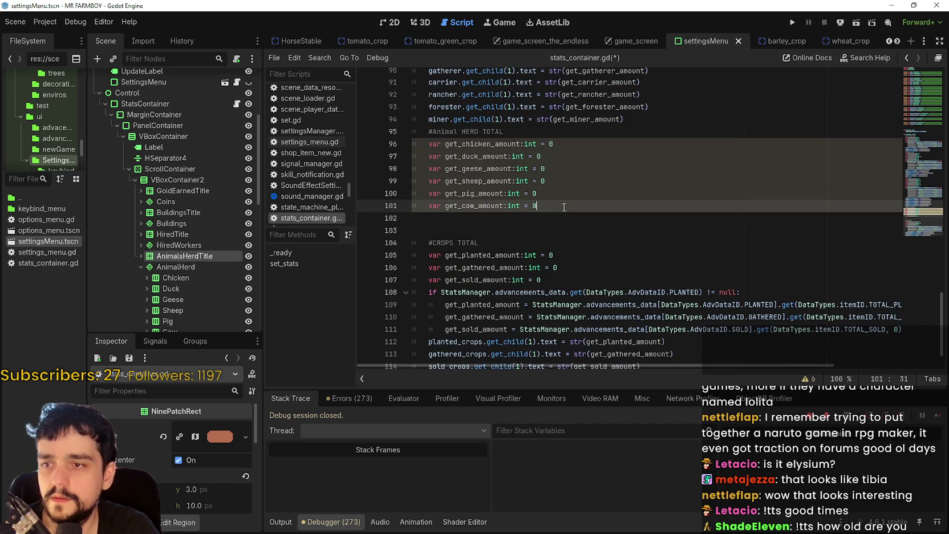
pyautogui.scroll(-1, 548, 214)
# Copy the crops' PLANTED advancements-data null check and paste it onto empty line 102
pyautogui.moveTo(740, 255); pyautogui.dragTo(428, 255)
pyautogui.hotkey('ctrl', 'c')
pyautogui.click(492, 178)
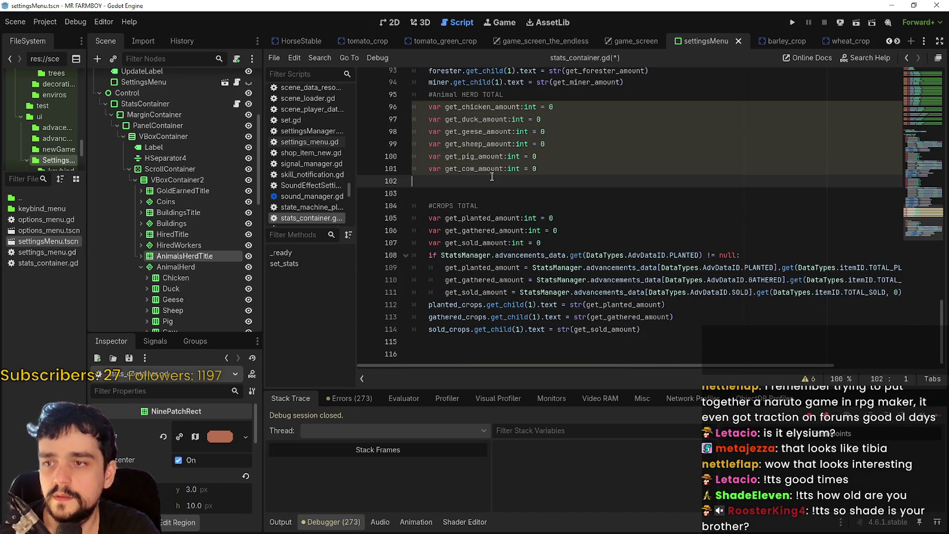
pyautogui.hotkey('ctrl', 'v')
pyautogui.doubleClick(673, 181)
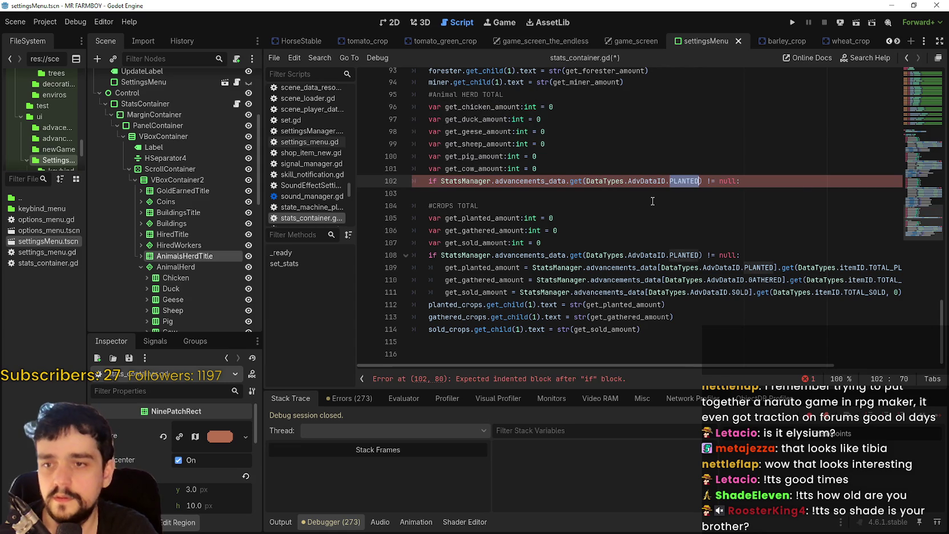
# Replace PLANTED with ANIMAL in the pasted null check using the autocomplete list
pyautogui.write('AN')
pyautogui.press('BackSpace')
pyautogui.press('BackSpace')
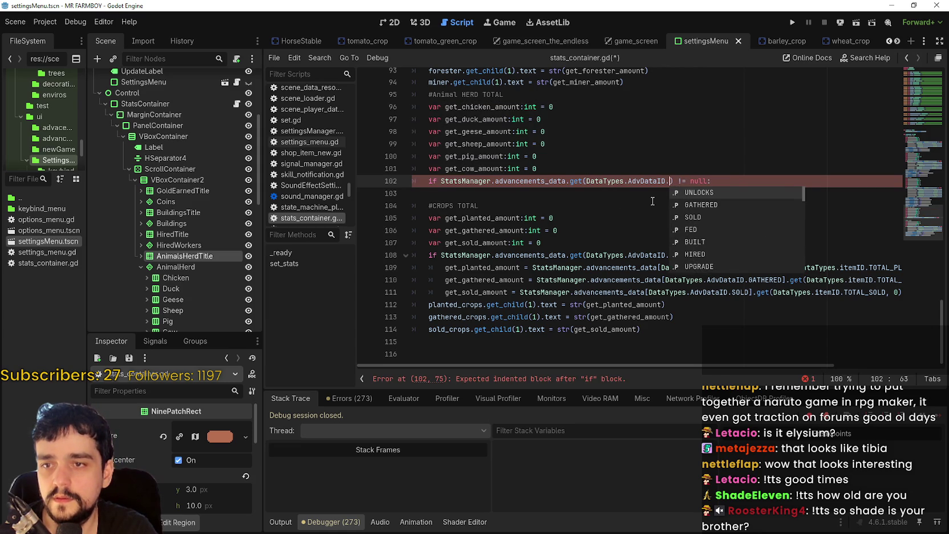
pyautogui.press('Down')
pyautogui.press('Down')
pyautogui.press('Down')
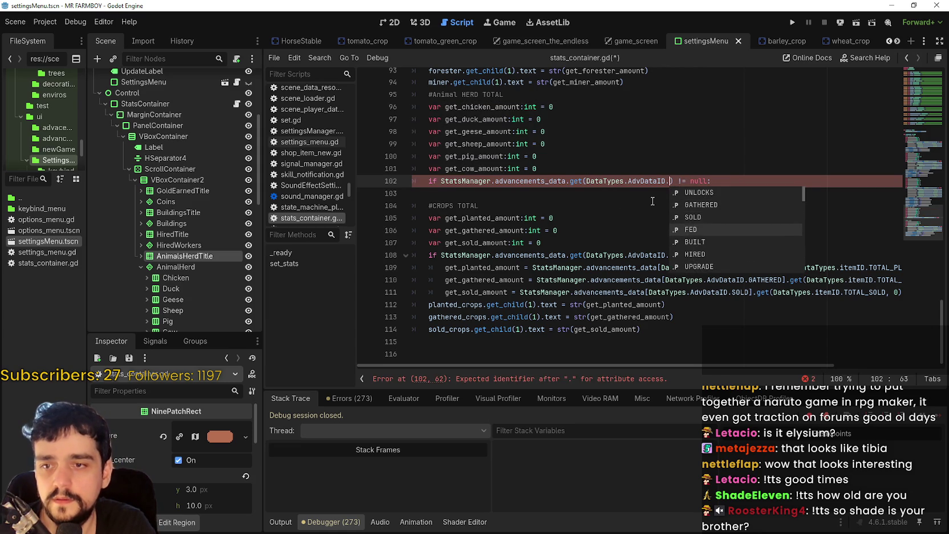
pyautogui.press('Down')
pyautogui.press('Down')
pyautogui.press('Down')
pyautogui.press('Down')
pyautogui.press('Down')
pyautogui.press('Up')
pyautogui.press('Up')
pyautogui.press('Up')
pyautogui.press('Up')
pyautogui.press('Up')
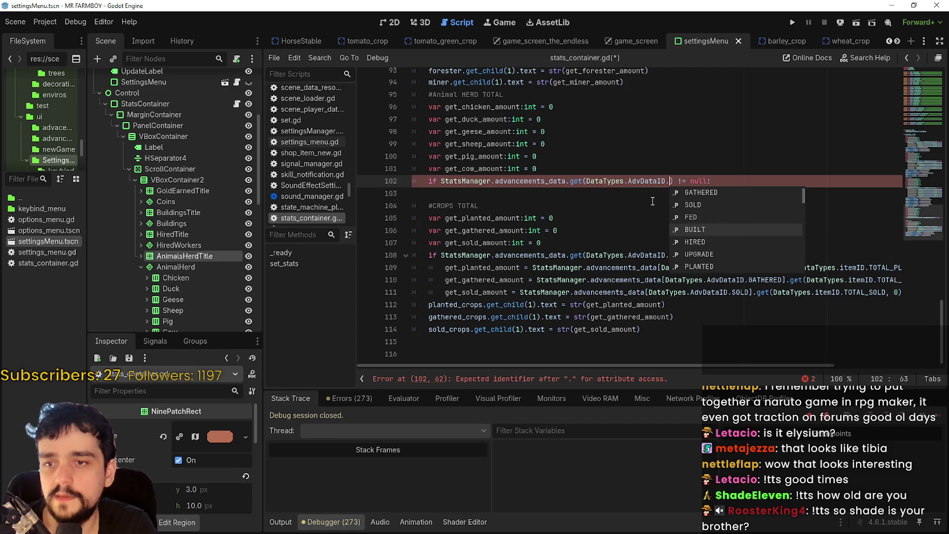
pyautogui.press('Down')
pyautogui.press('Down')
pyautogui.press('Down')
pyautogui.press('Down')
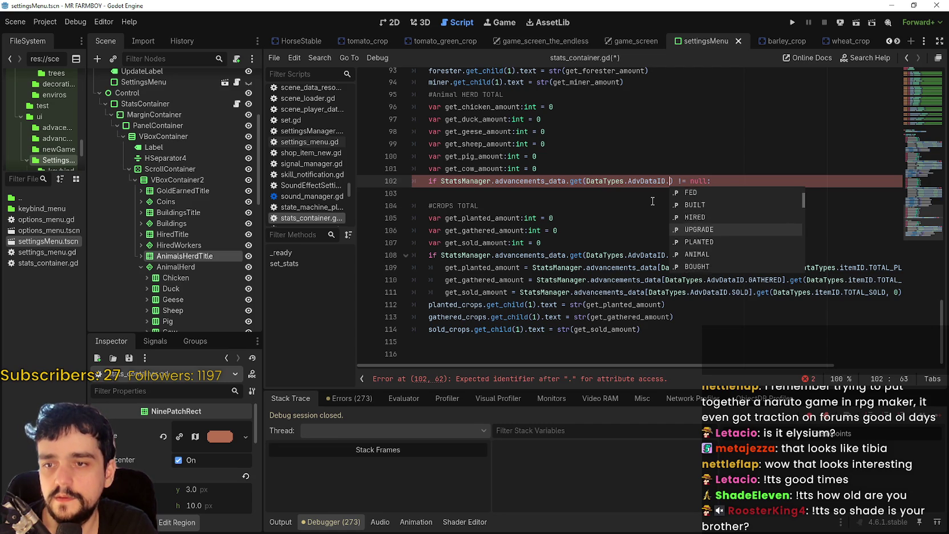
pyautogui.write('ANIMAL')
pyautogui.press('Return')
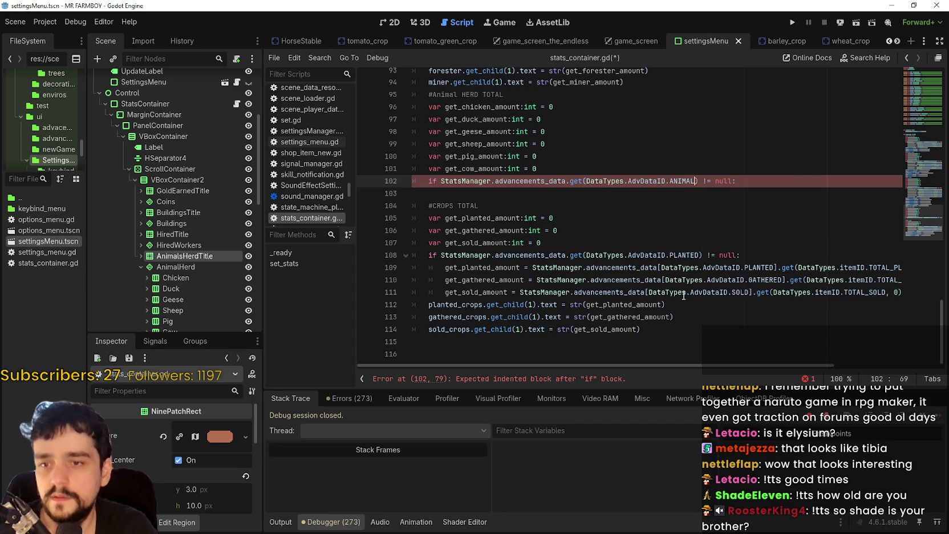
# Start an indented line inside the ANIMAL if-block and select the get_planted_amount assignment
pyautogui.click(789, 177)
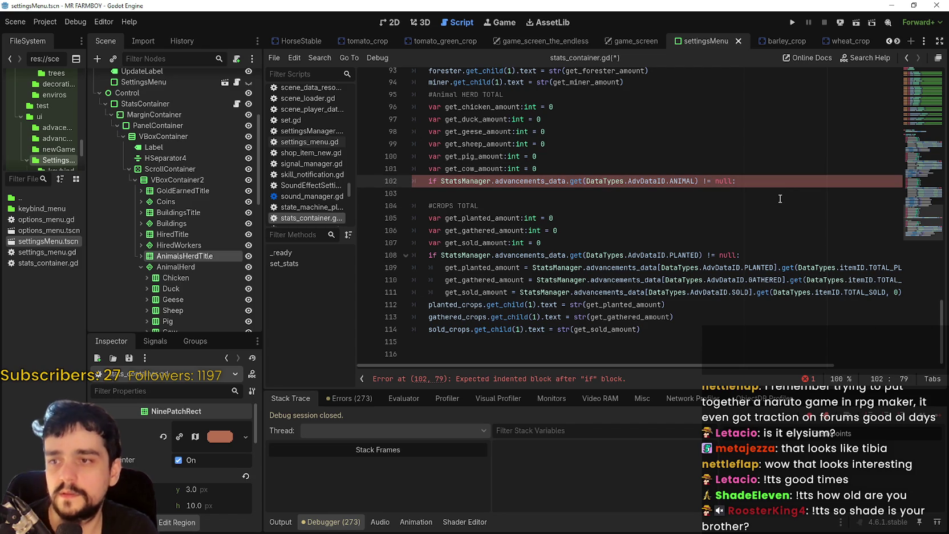
pyautogui.press('Return')
pyautogui.moveTo(472, 280); pyautogui.dragTo(900, 281)
pyautogui.click(526, 201)
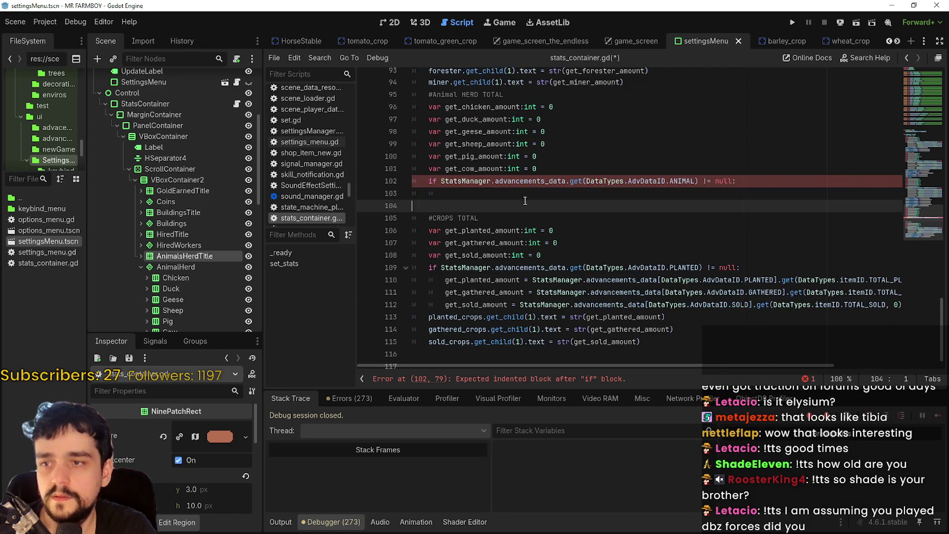
# Paste the get_planted_amount assignment into the block as get_chicken_amount reading AdvDataID.ANIMAL
pyautogui.press('Up')
pyautogui.hotkey('ctrl', 'v')
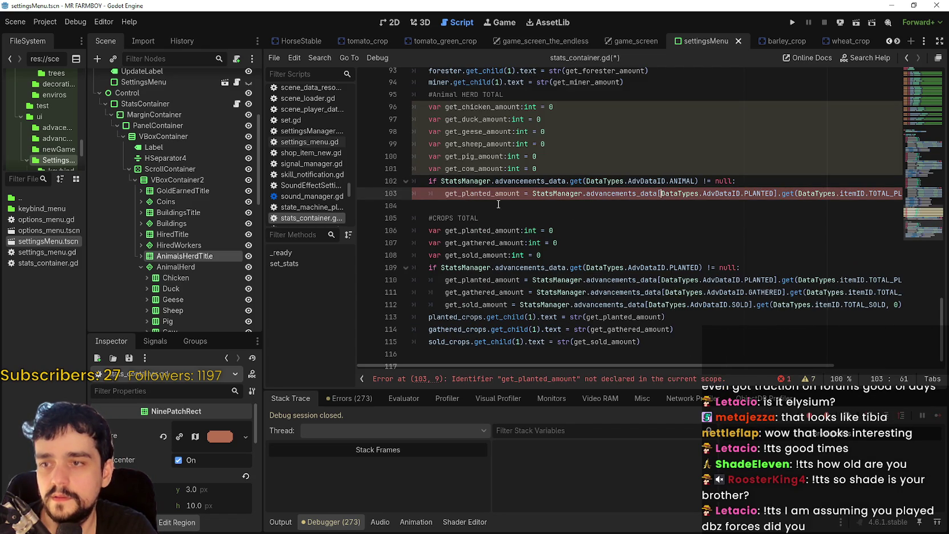
pyautogui.doubleClick(467, 107)
pyautogui.doubleClick(477, 193)
pyautogui.hotkey('ctrl', 'v')
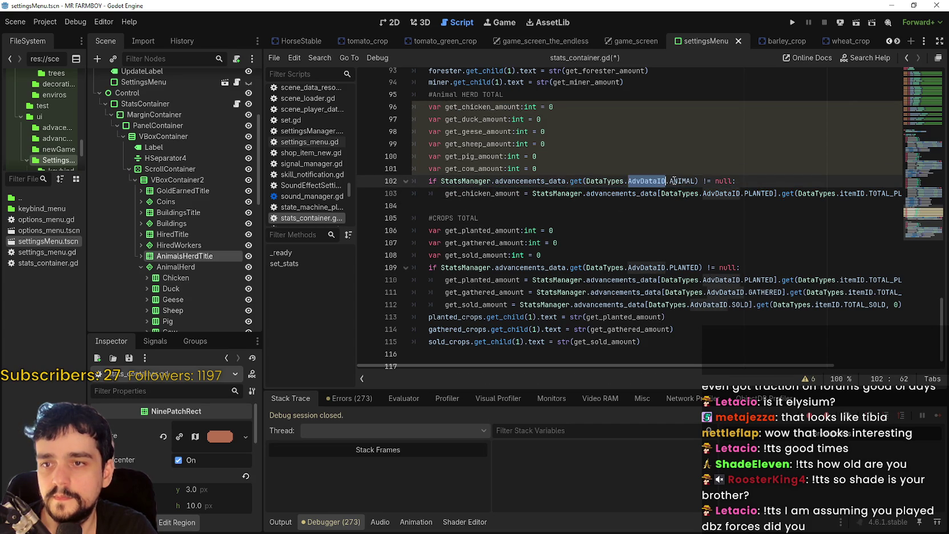
pyautogui.doubleClick(753, 194)
pyautogui.write('ANIMAL')
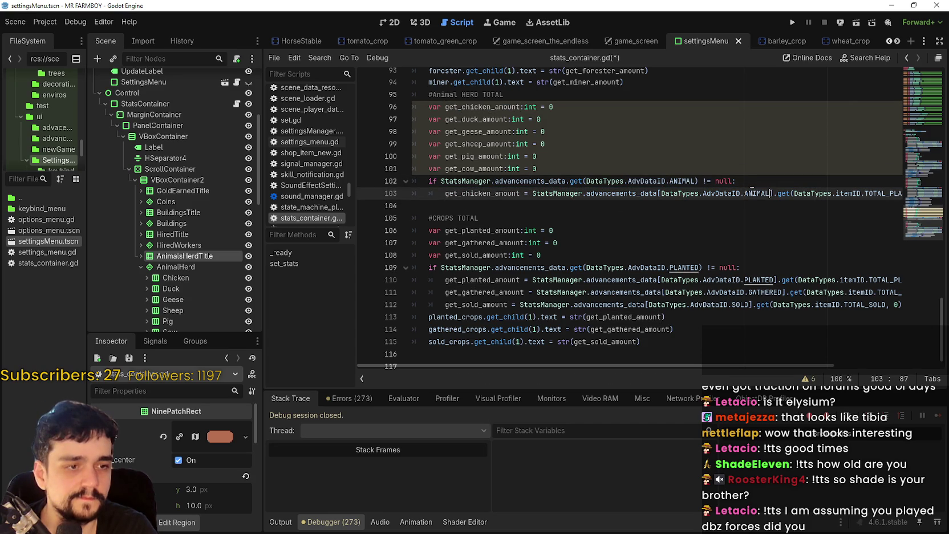
pyautogui.hscroll(2, 834, 186)
pyautogui.doubleClick(838, 193)
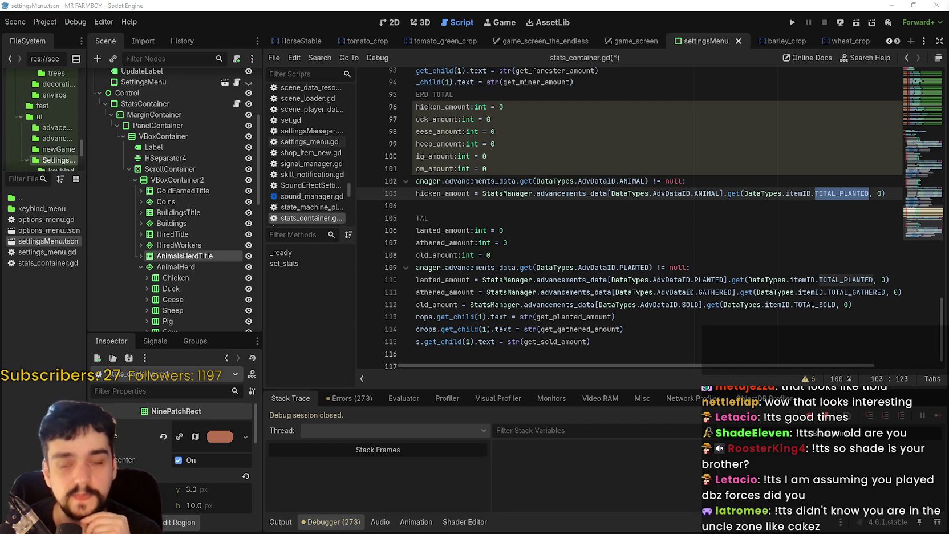
# Select lines 101 through 103 of the new ANIMAL block
pyautogui.click(606, 205)
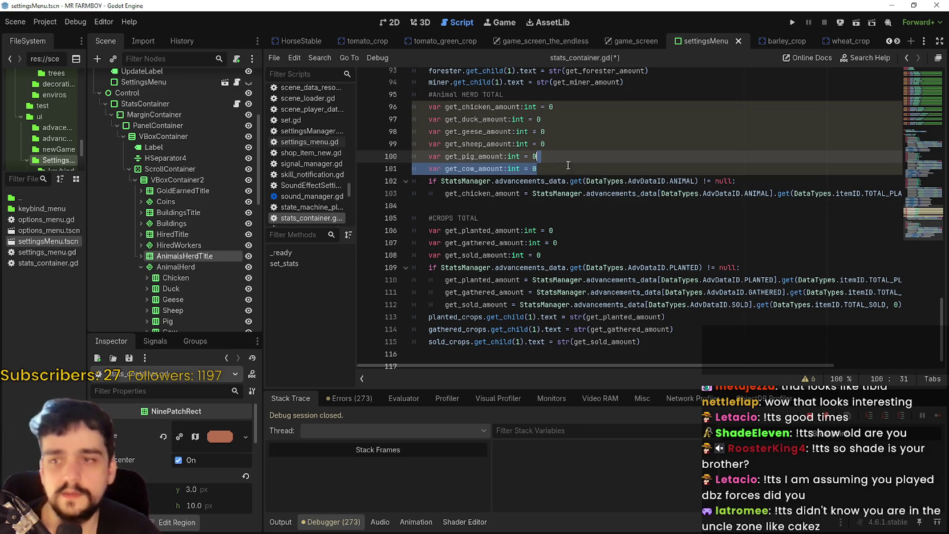
pyautogui.click(434, 195)
pyautogui.click(445, 207)
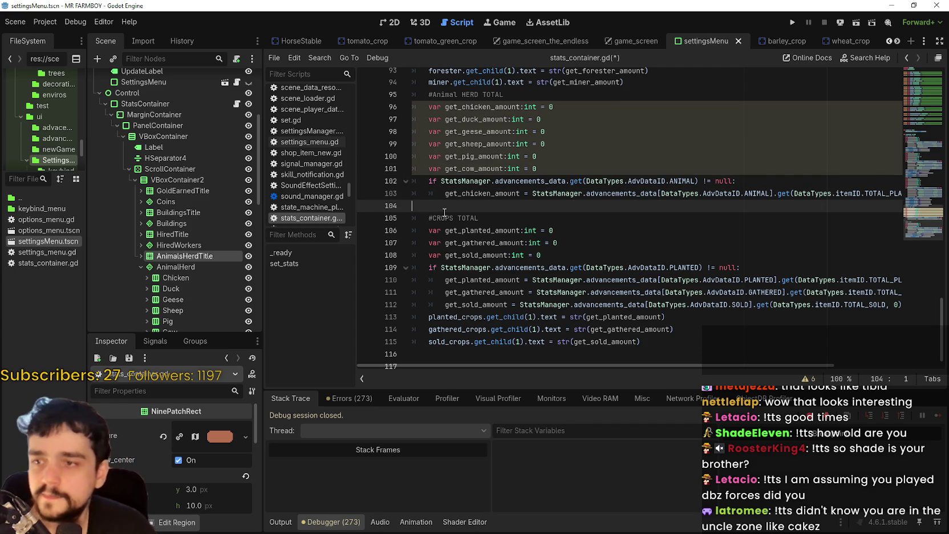
pyautogui.hotkey('shift', 'Up')
pyautogui.click(445, 206)
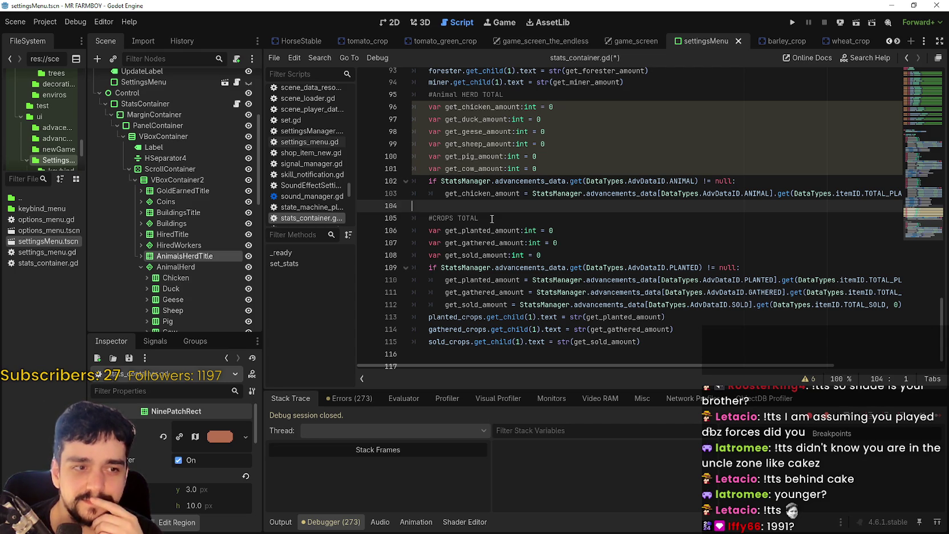
pyautogui.moveTo(454, 205); pyautogui.dragTo(412, 171)
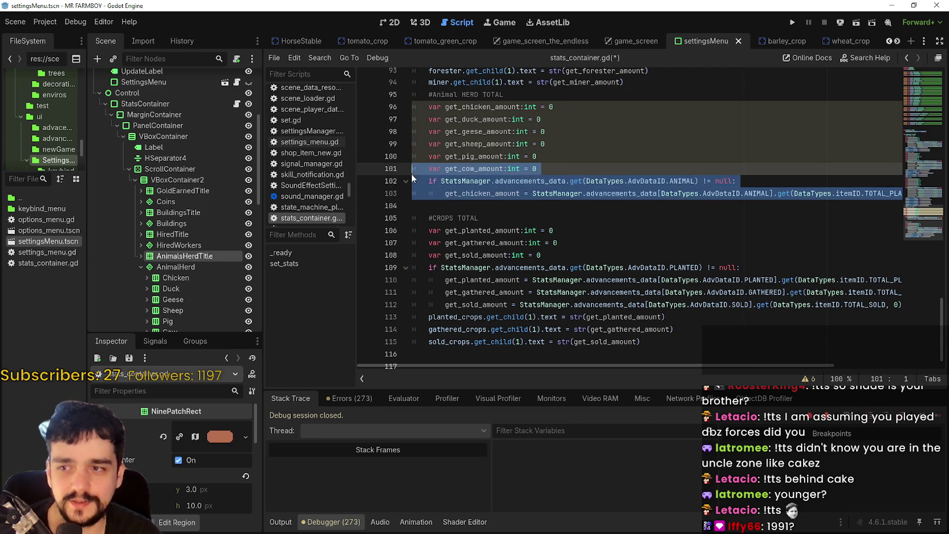
# Duplicate the get_chicken_amount assignment onto the line below it
pyautogui.click(429, 206)
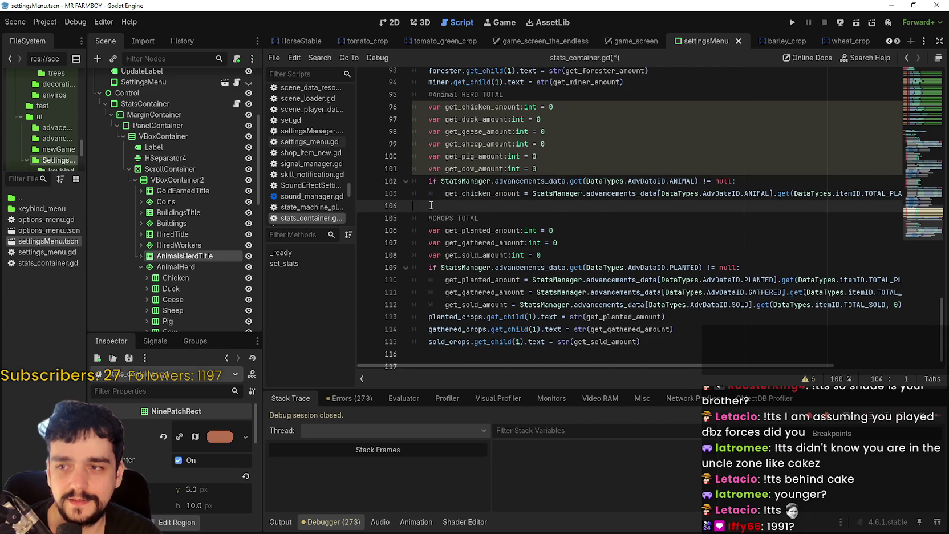
pyautogui.hotkey('ctrl', 'v')
pyautogui.hotkey('ctrl', 'z')
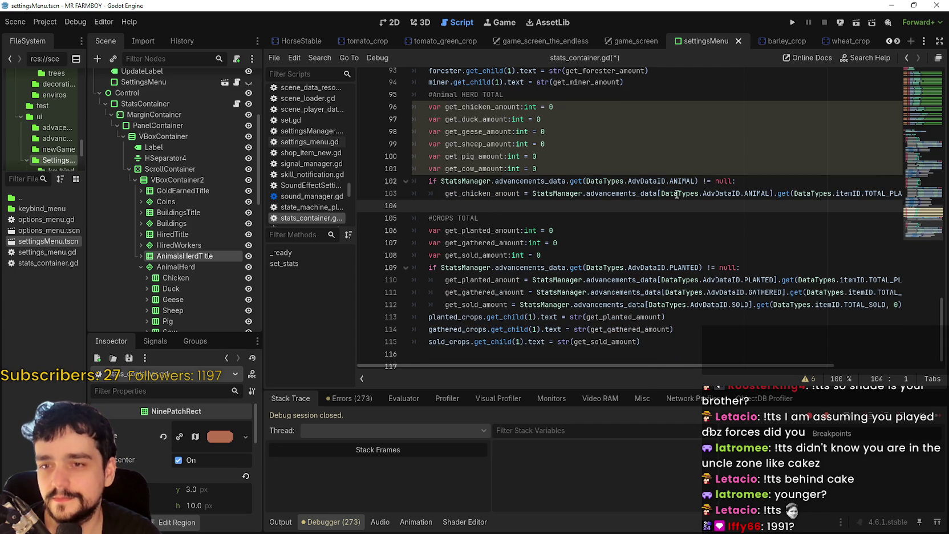
pyautogui.click(397, 192)
pyautogui.hotkey('ctrl', 'c')
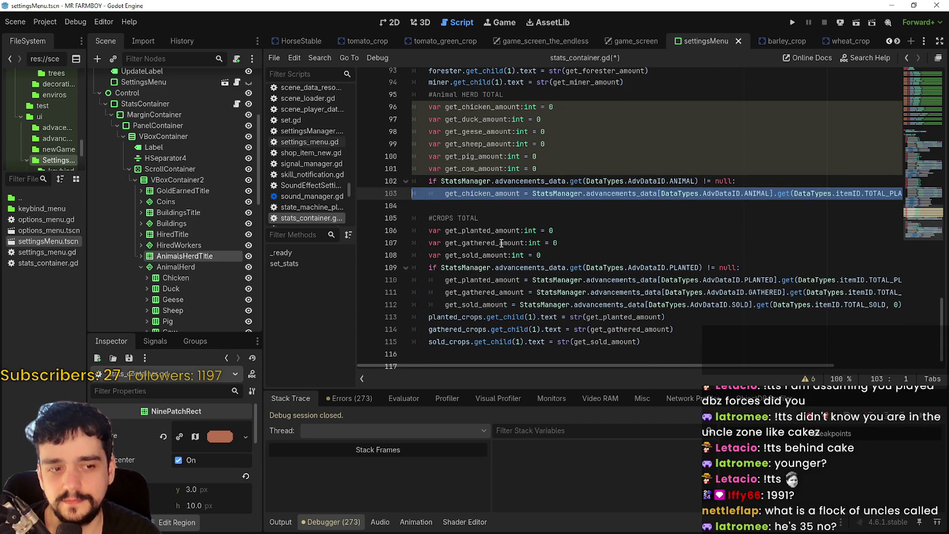
pyautogui.click(448, 208)
pyautogui.hotkey('ctrl', 'v')
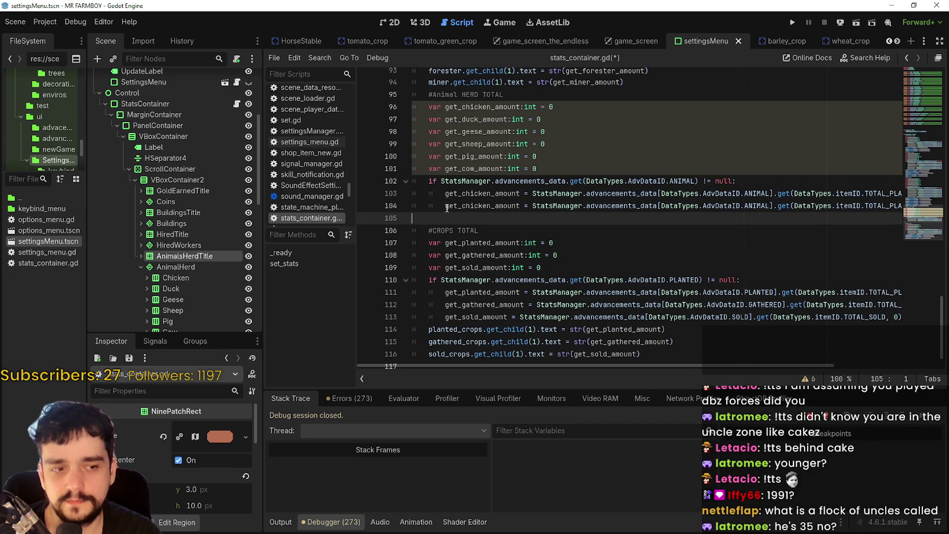
# Rename the duplicated line's variable to get_duck_amount
pyautogui.doubleClick(461, 195)
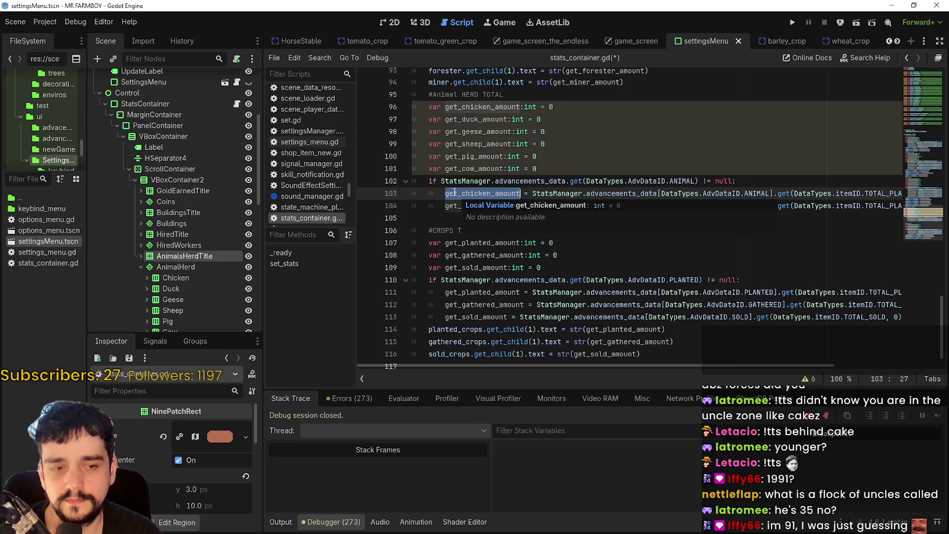
pyautogui.click(489, 194)
pyautogui.doubleClick(484, 206)
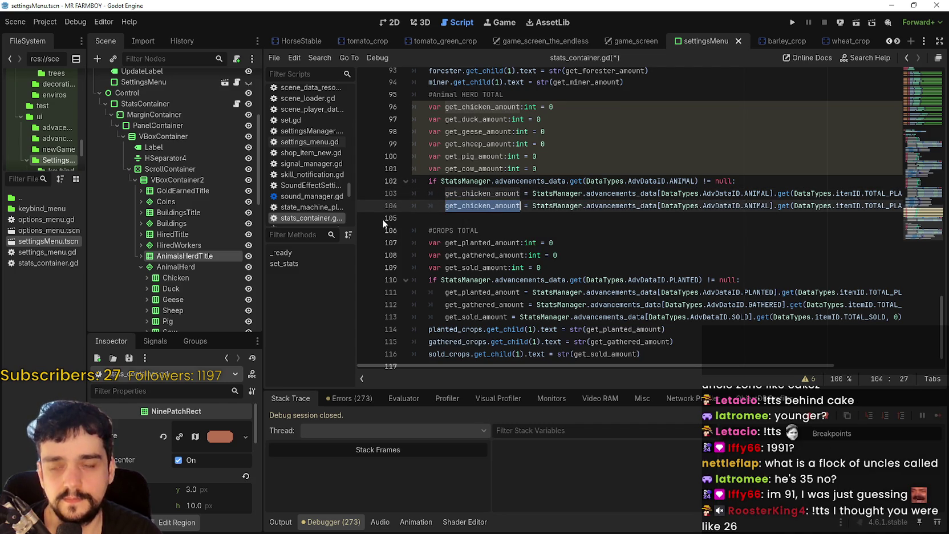
pyautogui.click(482, 119)
pyautogui.doubleClick(483, 120)
pyautogui.moveTo(482, 121)
pyautogui.mouseDown()
pyautogui.moveTo(493, 207)
pyautogui.moveTo(511, 212)
pyautogui.mouseUp()
pyautogui.scroll(3, 493, 207)
pyautogui.hotkey('ctrl', 'z')
pyautogui.doubleClick(488, 311)
pyautogui.scroll(-2, 734, 242)
pyautogui.hotkey('ctrl', 'v')
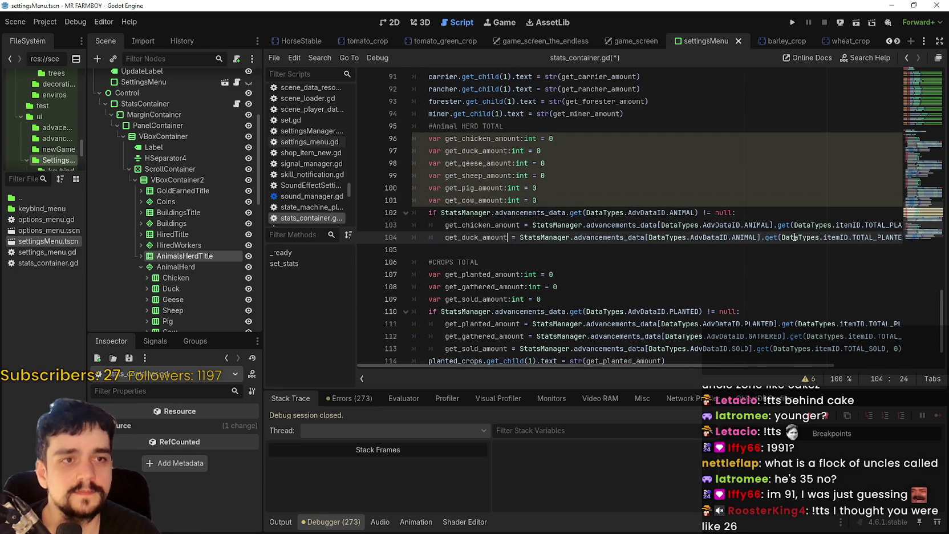
# Change the chicken line's TOTAL_PLANTED item ID to itemID.CHICKEN
pyautogui.doubleClick(875, 237)
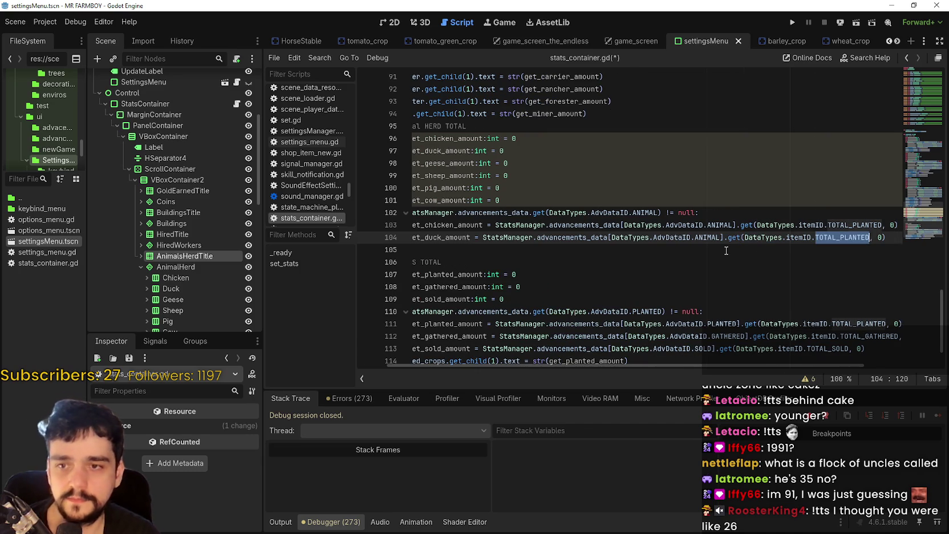
pyautogui.hotkey('shift', 'F3')
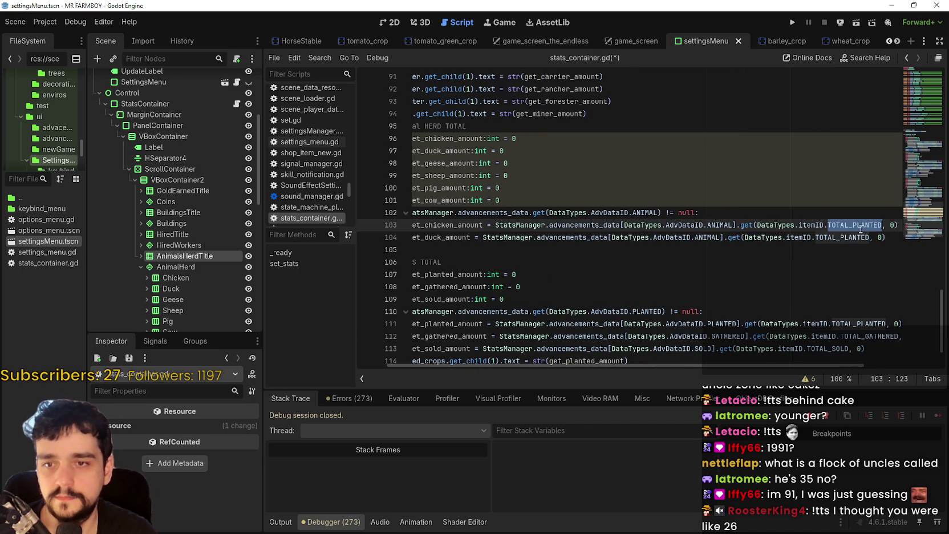
pyautogui.write('Chick')
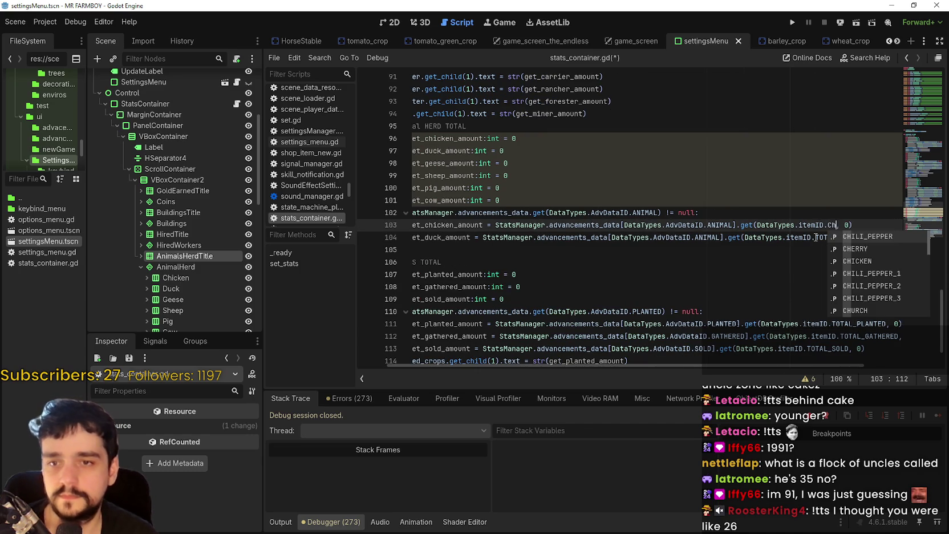
pyautogui.press('Return')
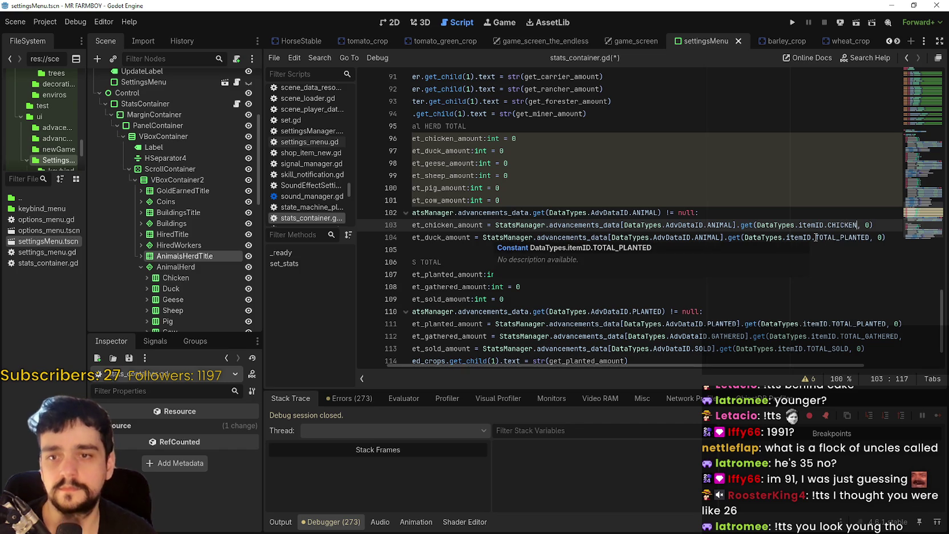
pyautogui.doubleClick(850, 227)
pyautogui.moveTo(517, 138)
pyautogui.mouseDown()
pyautogui.moveTo(417, 140)
pyautogui.moveTo(425, 150)
pyautogui.moveTo(429, 140)
pyautogui.mouseUp()
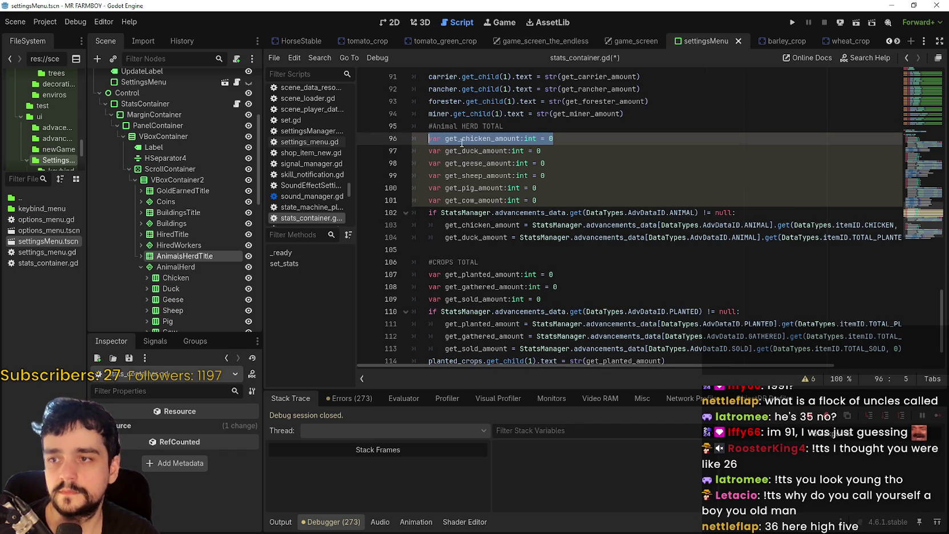
# Duplicate the chicken declaration and name the copy get_chicken_egg_amount
pyautogui.click(605, 138)
pyautogui.press('Return')
pyautogui.hotkey('ctrl', 'v')
pyautogui.click(490, 151)
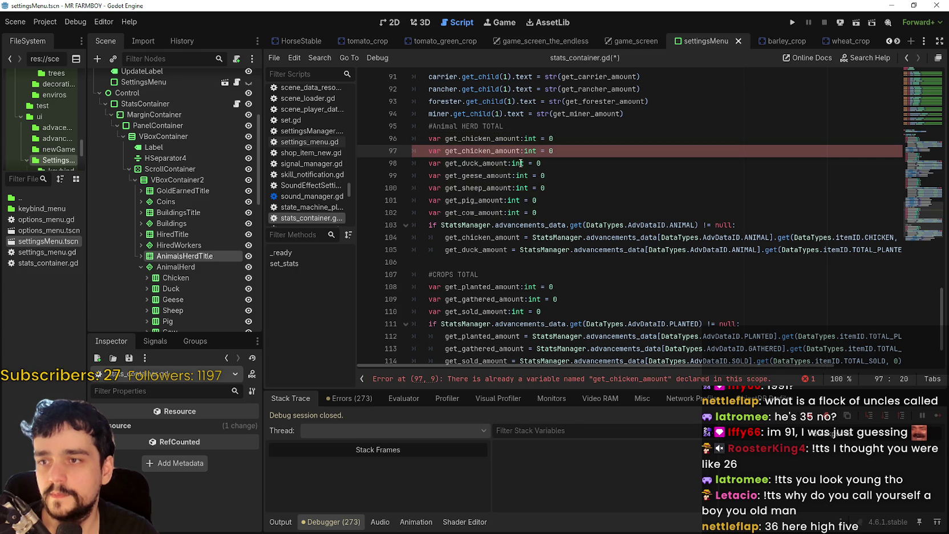
pyautogui.write('_egg_')
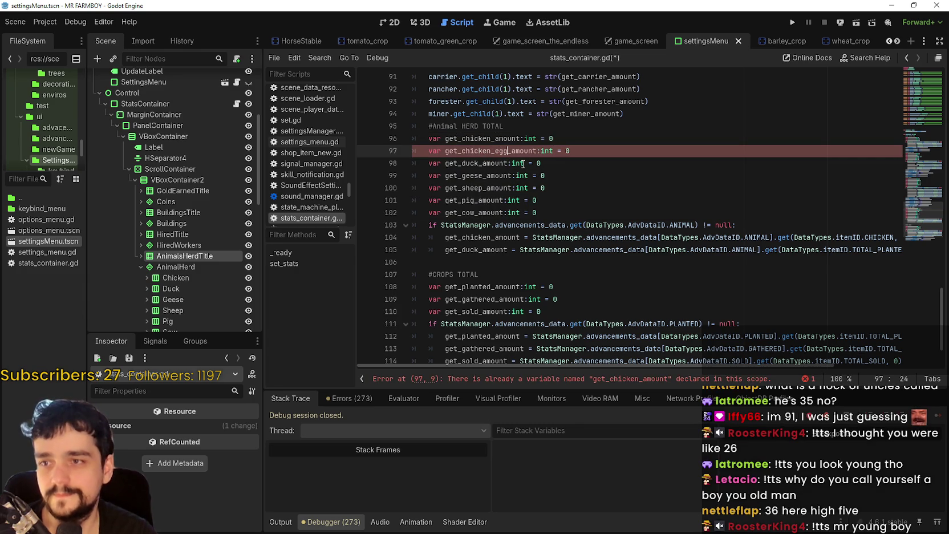
pyautogui.doubleClick(496, 150)
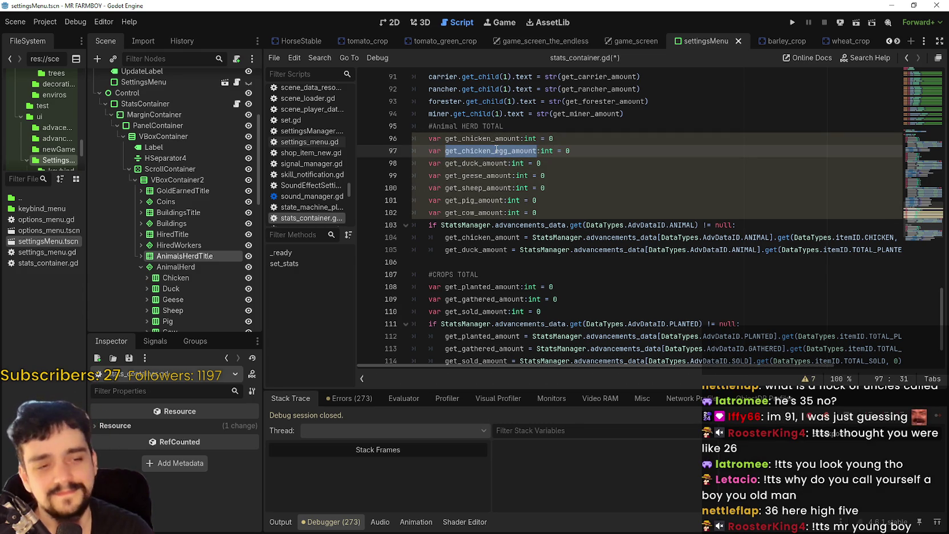
pyautogui.moveTo(543, 151)
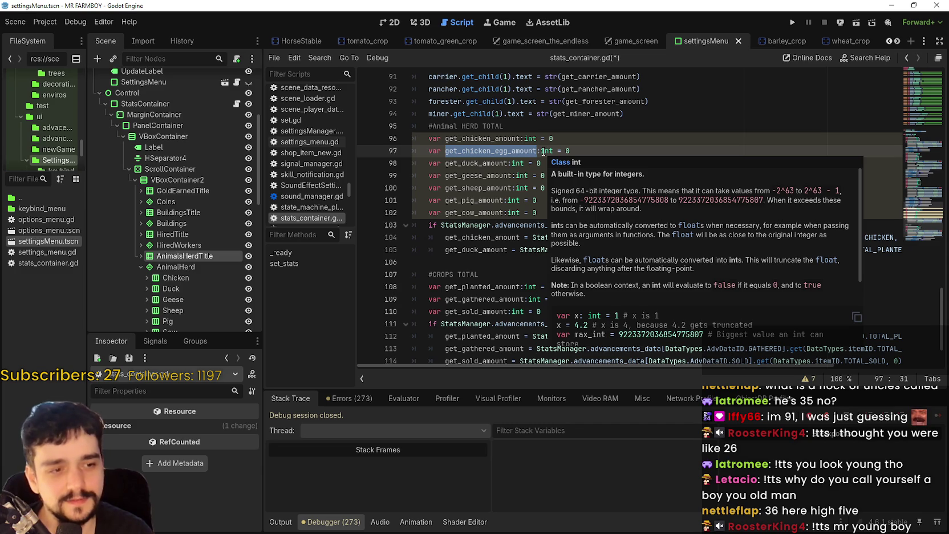
pyautogui.click(494, 269)
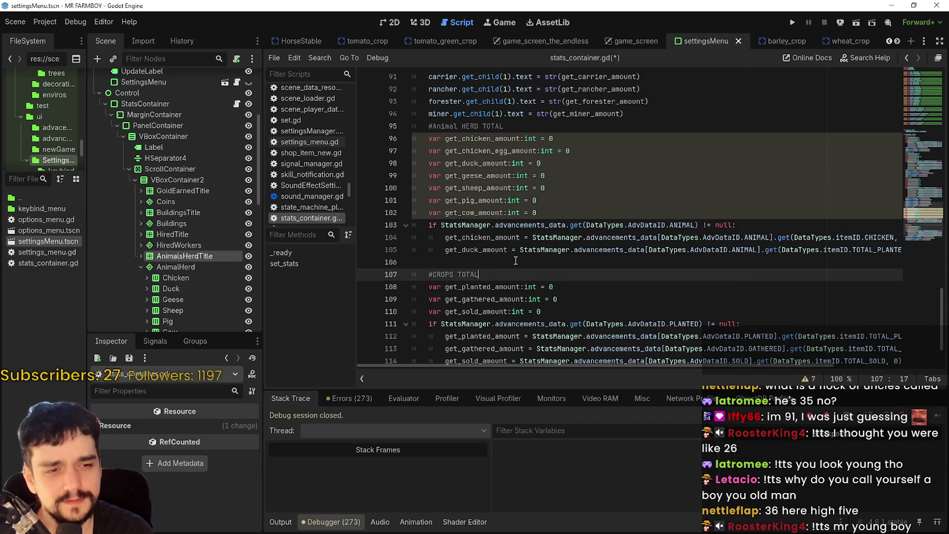
pyautogui.click(516, 261)
pyautogui.moveTo(745, 370)
pyautogui.mouseDown()
pyautogui.moveTo(810, 368)
pyautogui.moveTo(505, 332)
pyautogui.mouseUp()
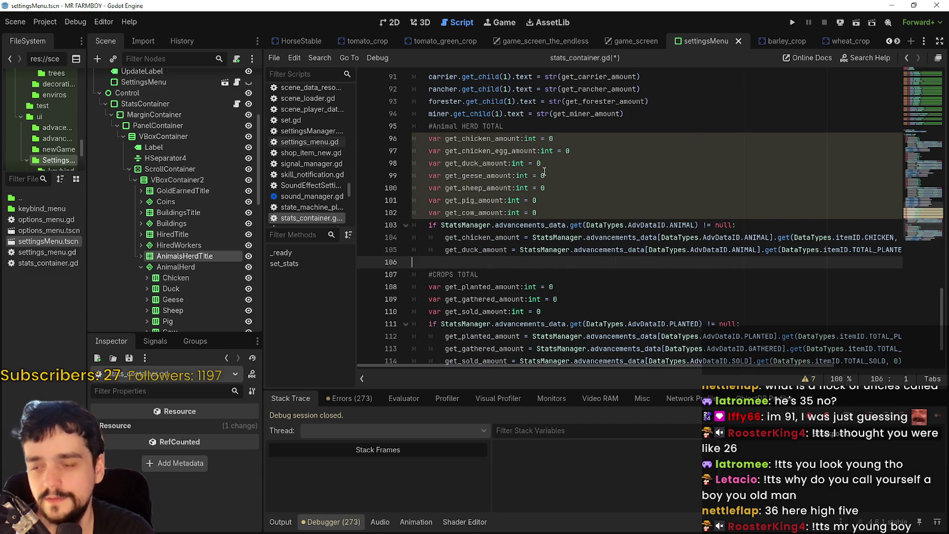
# Duplicate the duck declaration, and name the copies get_chicken_baby_amount and get_duck_baby_amount
pyautogui.click(523, 163)
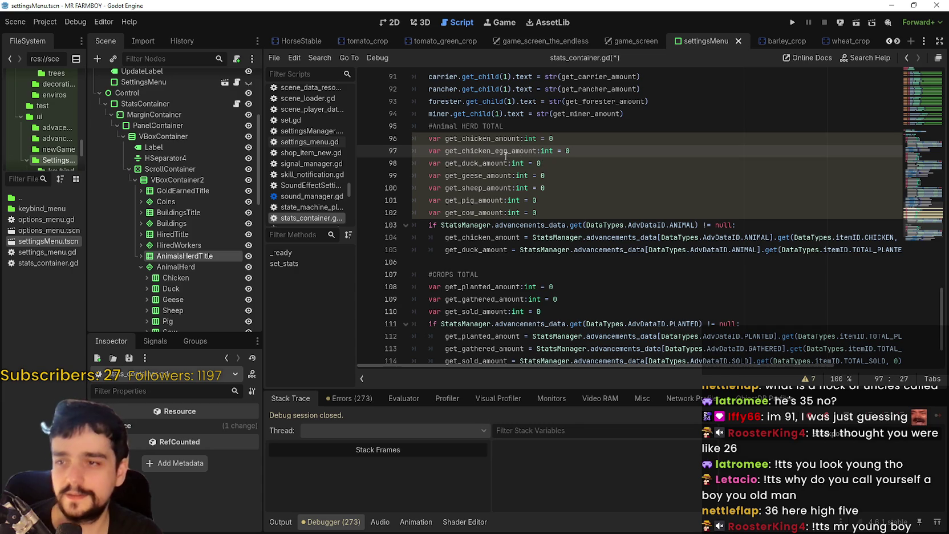
pyautogui.doubleClick(495, 164)
pyautogui.tripleClick(494, 163)
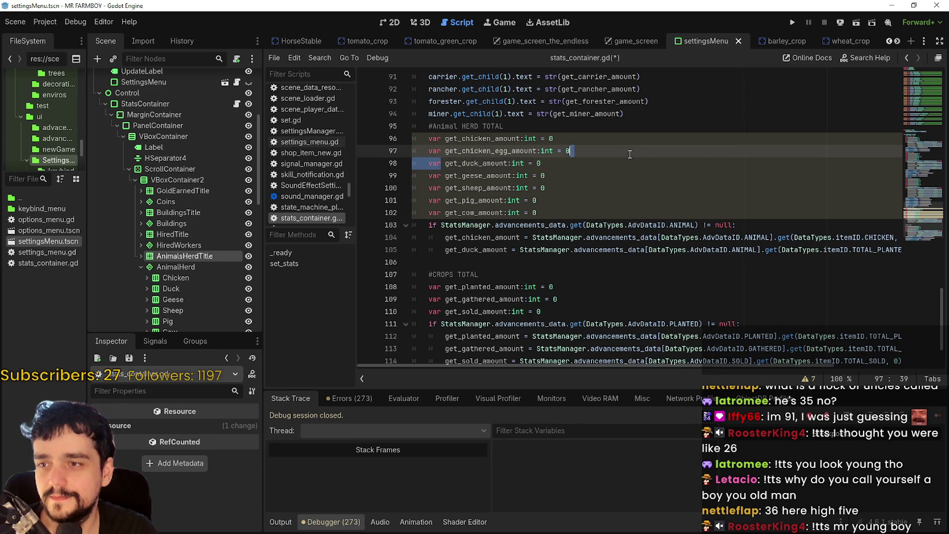
pyautogui.click(597, 162)
pyautogui.press('Return')
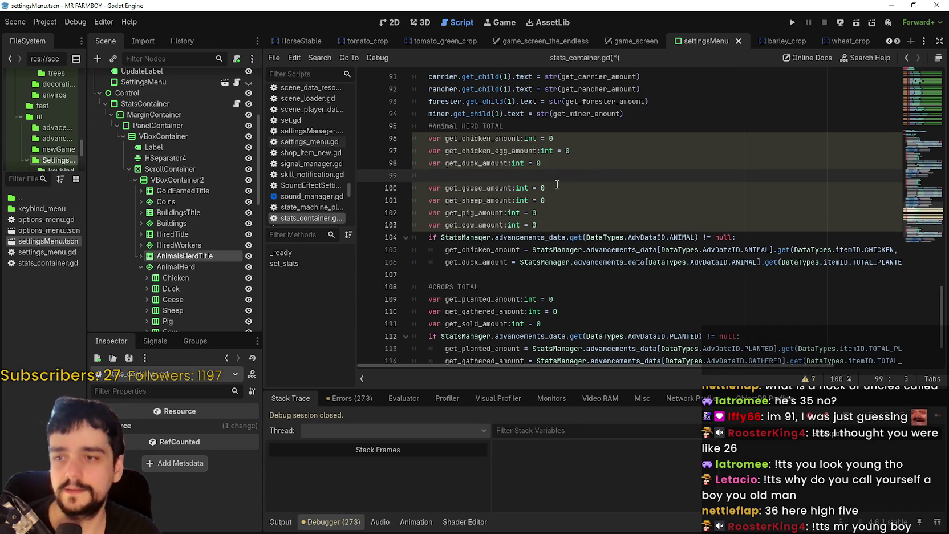
pyautogui.hotkey('ctrl', 'v')
pyautogui.doubleClick(500, 151)
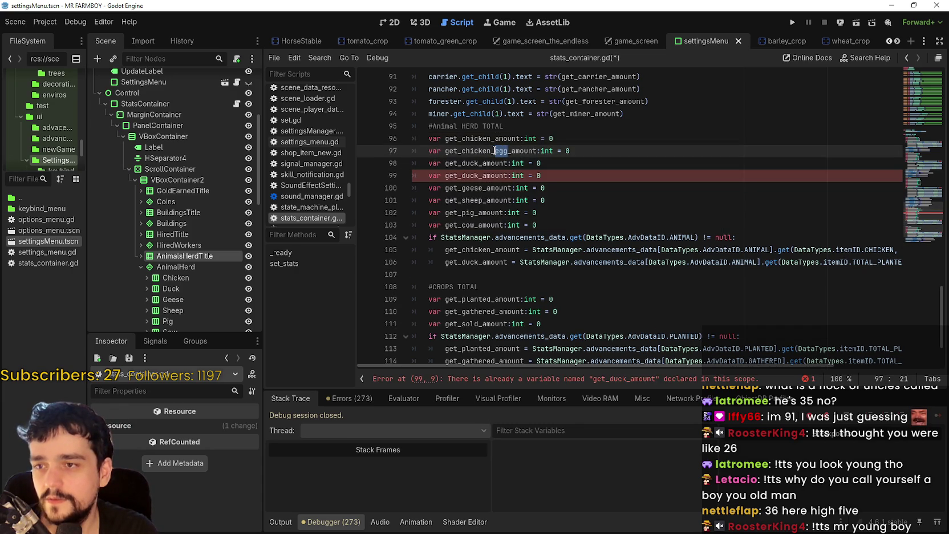
pyautogui.write('baby')
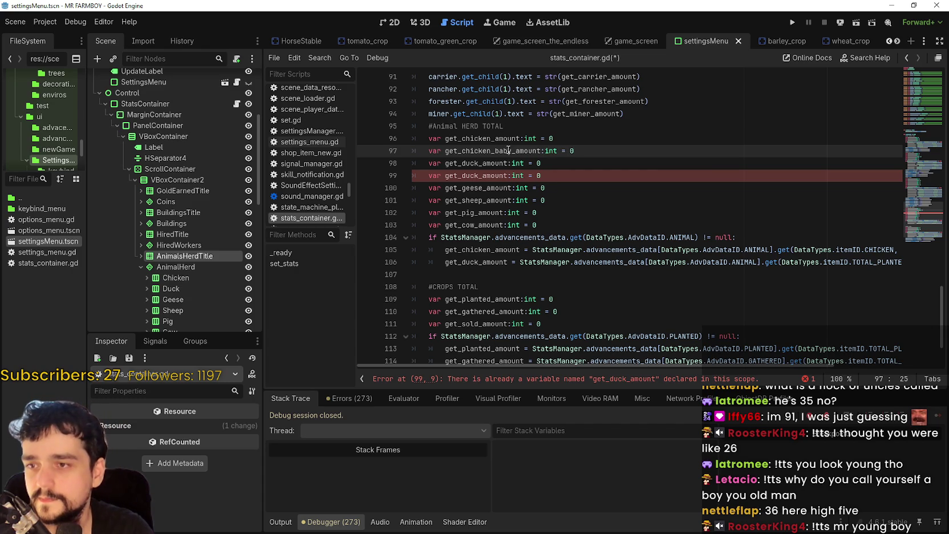
pyautogui.click(479, 177)
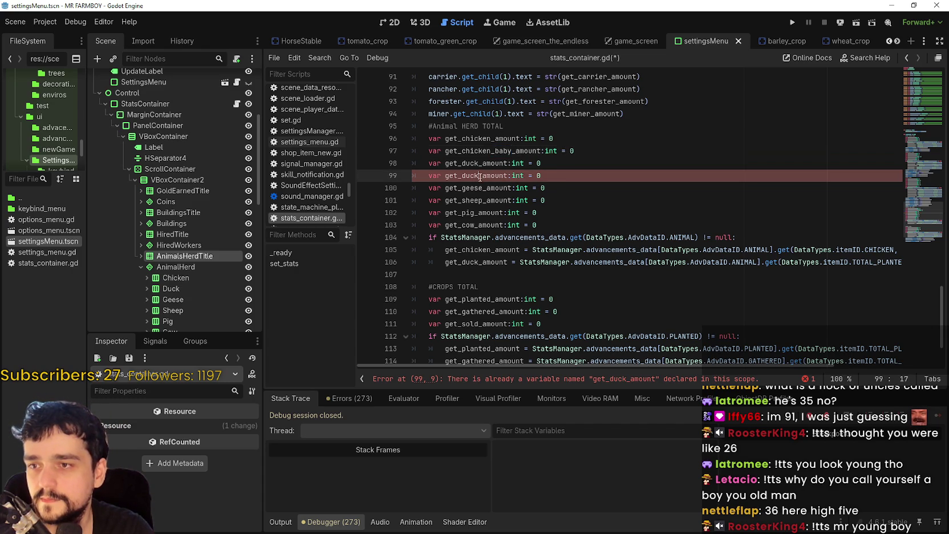
pyautogui.write('_baby')
# Duplicate the geese and sheep amount declarations on new lines below each
pyautogui.click(564, 185)
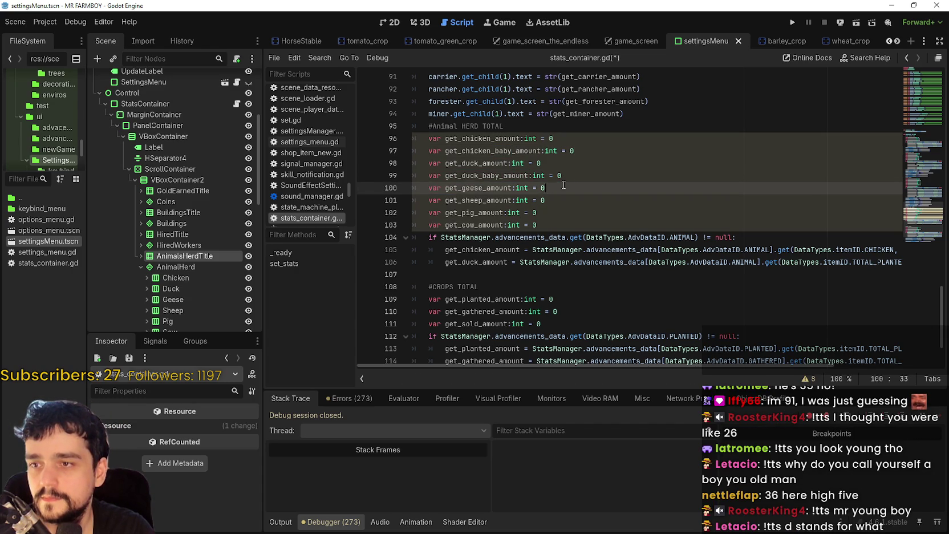
pyautogui.press('Return')
pyautogui.write('var get_geese_amount:int = 0')
pyautogui.moveTo(554, 217); pyautogui.dragTo(424, 217)
pyautogui.hotkey('ctrl', 'c')
pyautogui.click(558, 214)
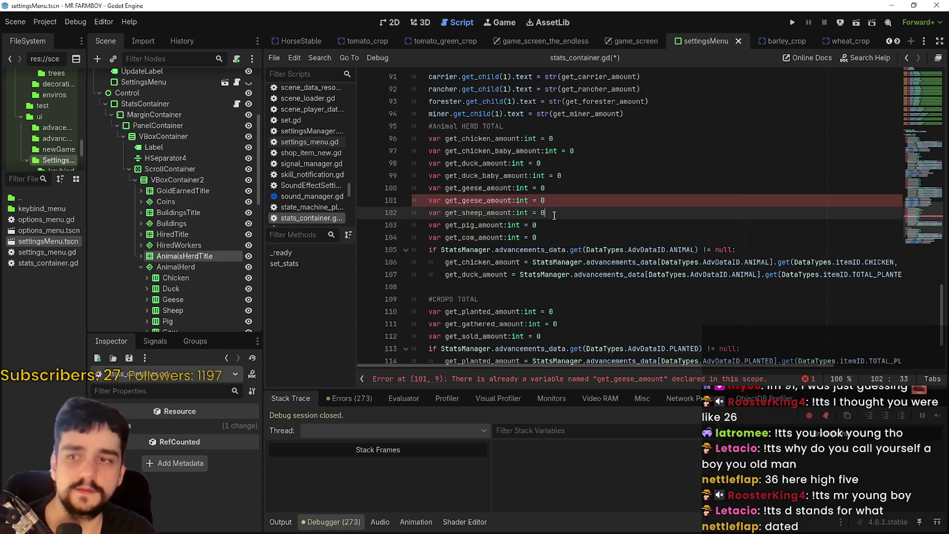
pyautogui.press('Return')
pyautogui.hotkey('ctrl', 'v')
# Duplicate the pig and cow amount declarations on new lines below each
pyautogui.press('Down')
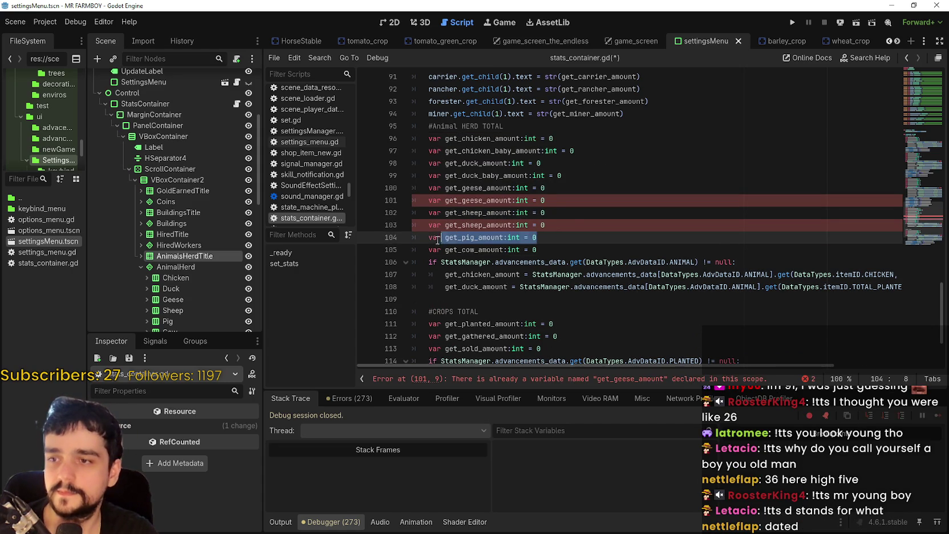
pyautogui.press('Return')
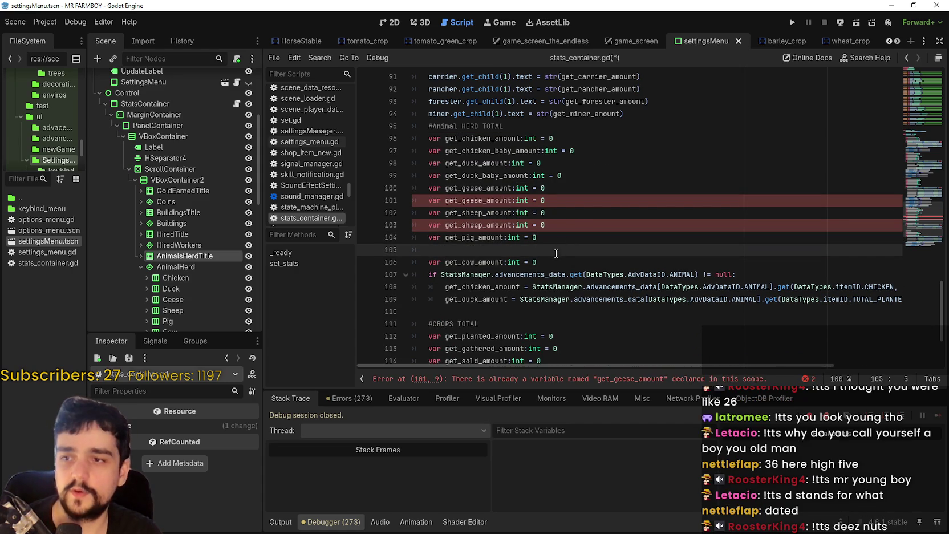
pyautogui.hotkey('ctrl', 'v')
pyautogui.moveTo(569, 264); pyautogui.dragTo(422, 269)
pyautogui.click(422, 269)
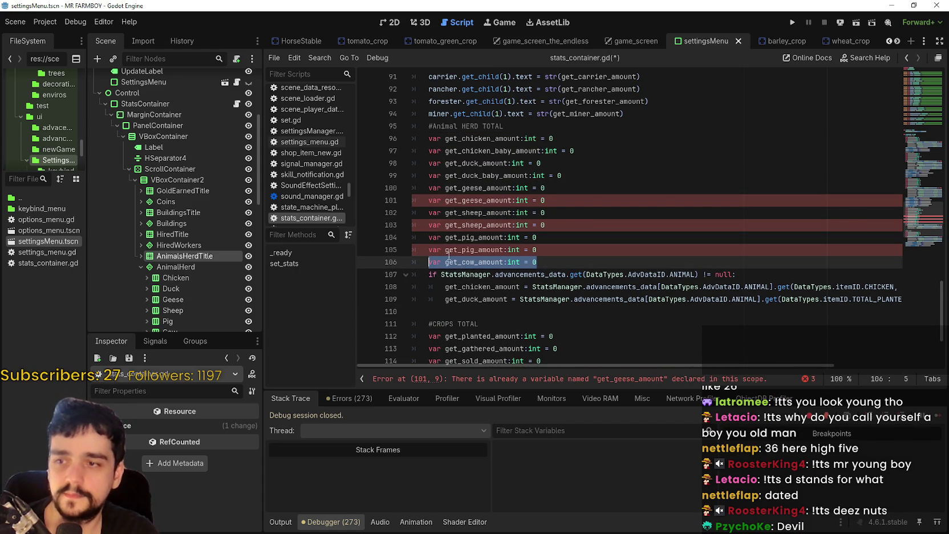
pyautogui.click(534, 252)
pyautogui.click(546, 259)
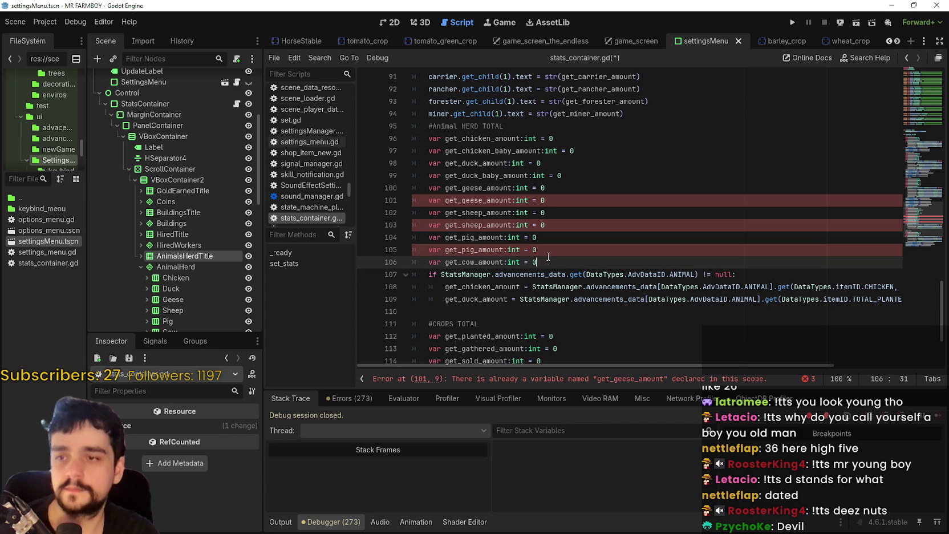
pyautogui.press('Return')
pyautogui.hotkey('ctrl', 'v')
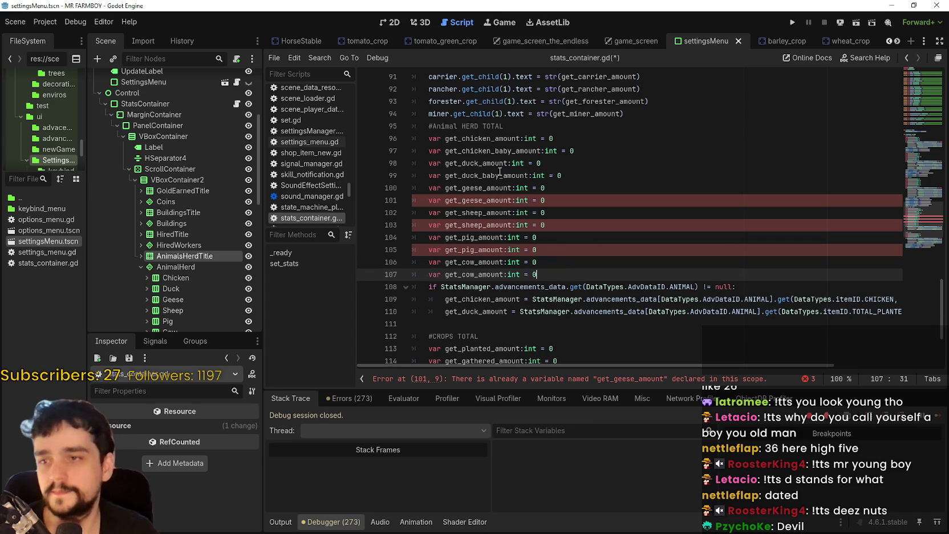
# Insert _baby into the geese, sheep, pig and cow copies' names, then save the script
pyautogui.moveTo(498, 176); pyautogui.dragTo(478, 176)
pyautogui.click(484, 175)
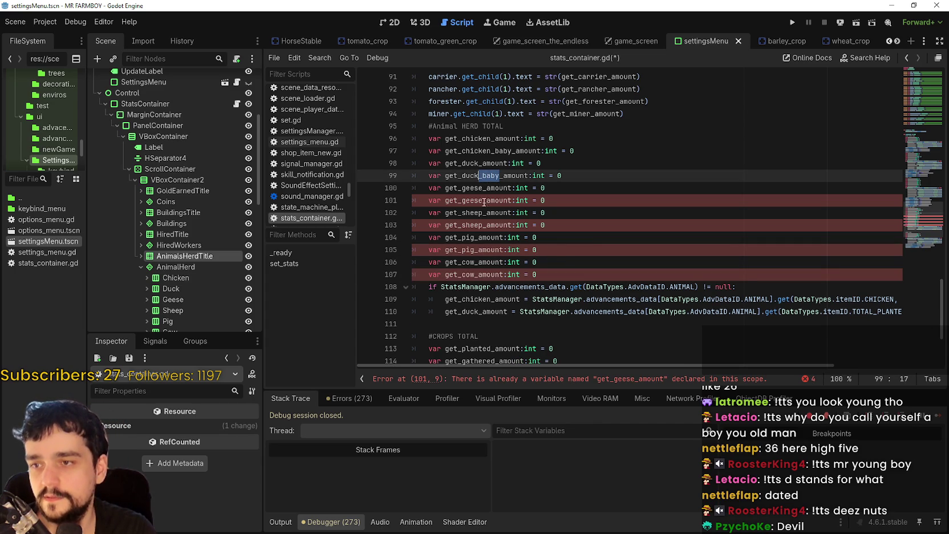
pyautogui.hotkey('ctrl', 'c')
pyautogui.click(484, 200)
pyautogui.hotkey('ctrl', 'v')
pyautogui.click(629, 206)
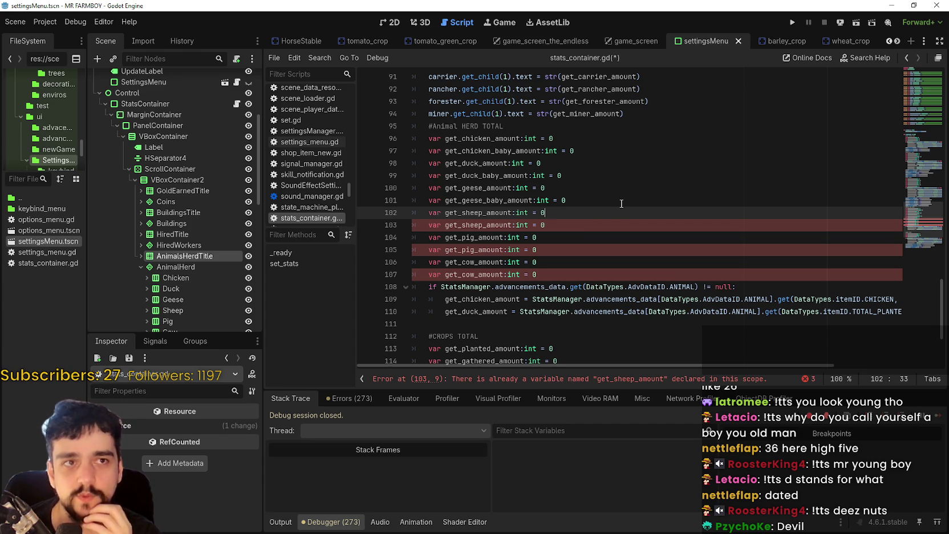
pyautogui.click(481, 226)
pyautogui.write('_baby')
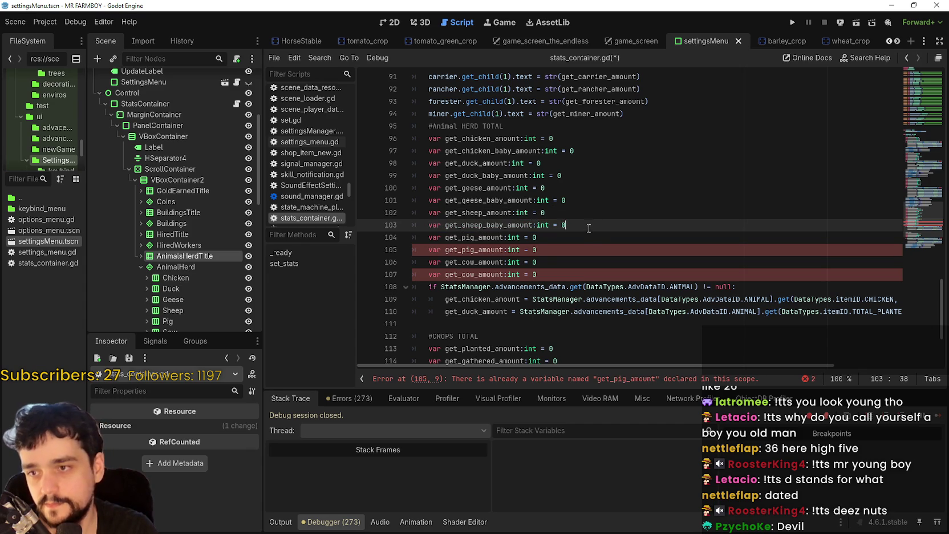
pyautogui.click(474, 250)
pyautogui.write('_baby')
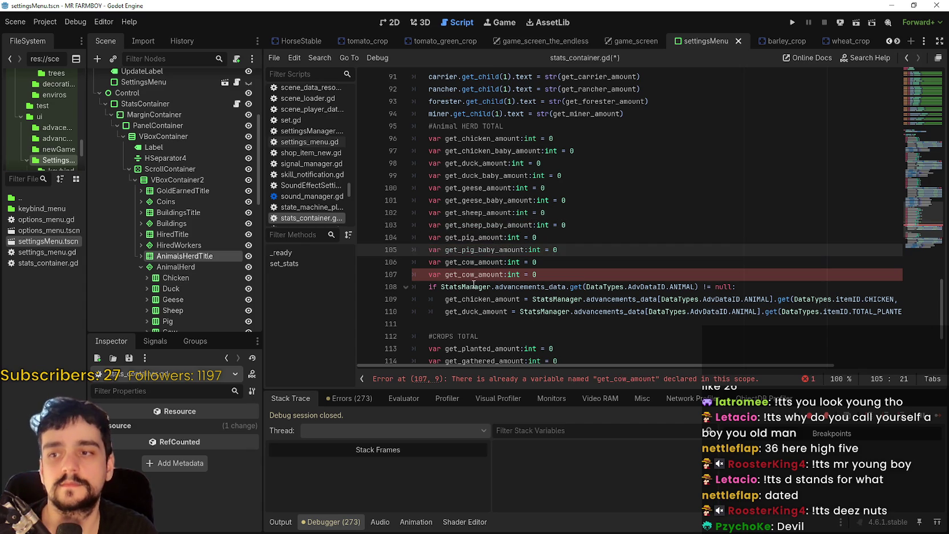
pyautogui.click(471, 275)
pyautogui.write('_baby')
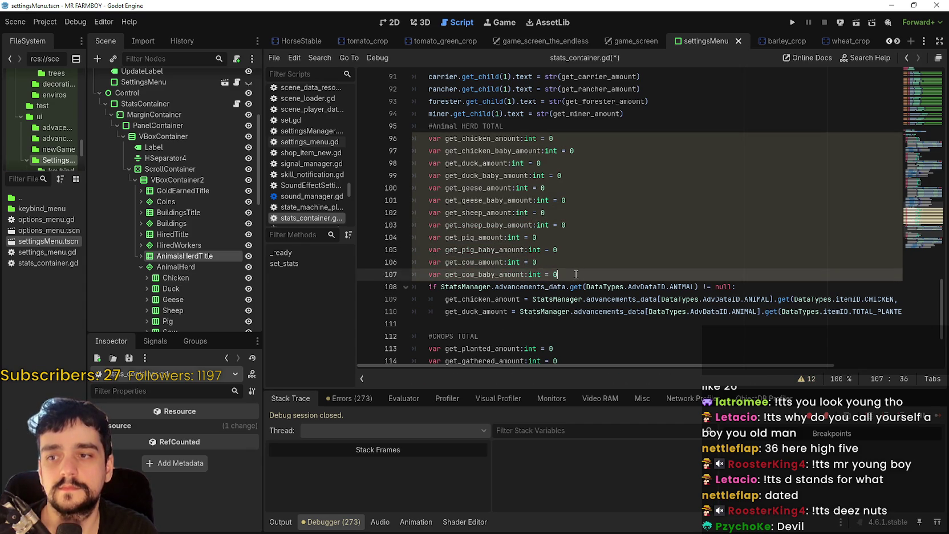
pyautogui.hotkey('ctrl', 's')
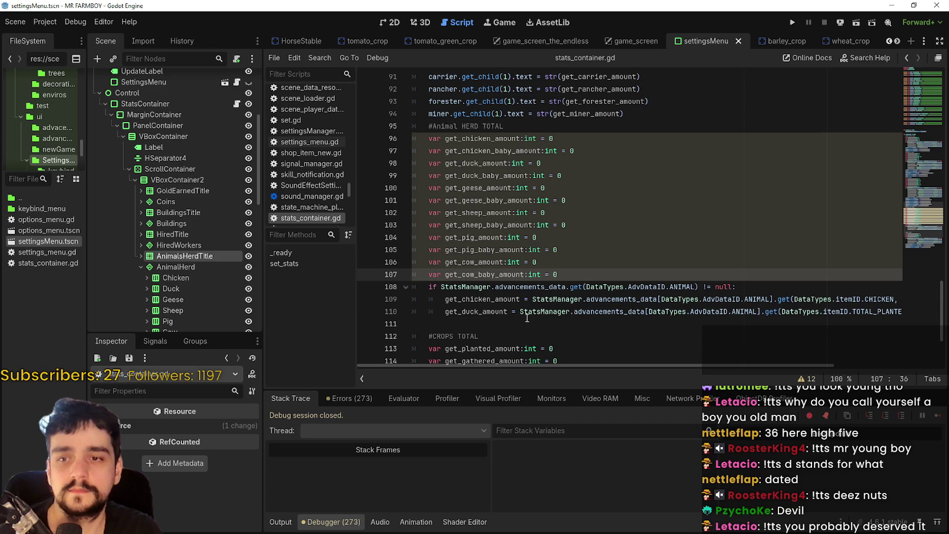
# Make line 110 assign get_chicken_baby_amount from itemID BABY_CHICKEN
pyautogui.click(489, 323)
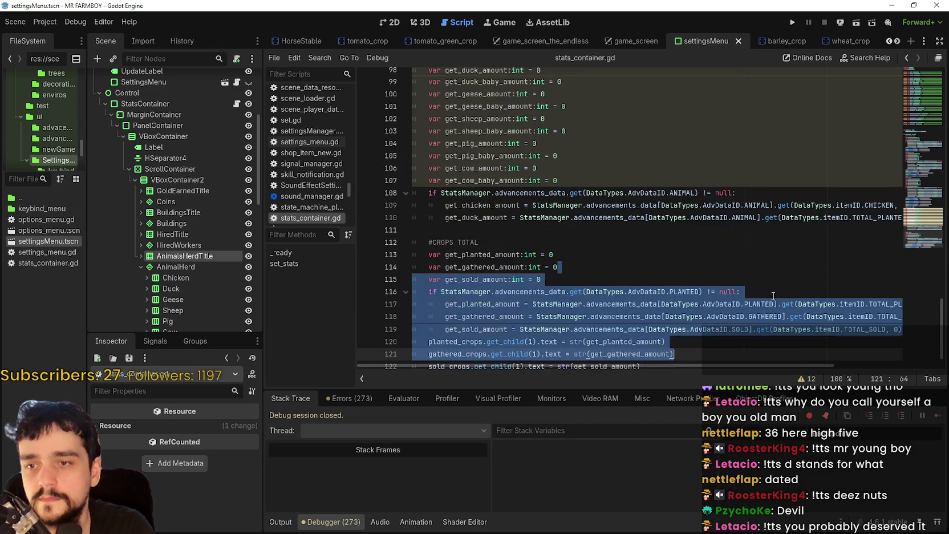
pyautogui.doubleClick(850, 291)
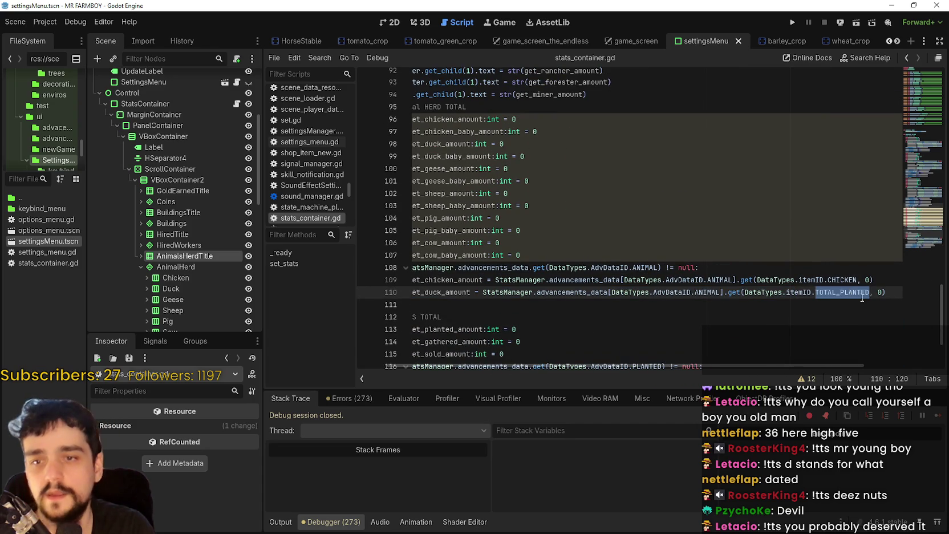
pyautogui.write('CHICKEN')
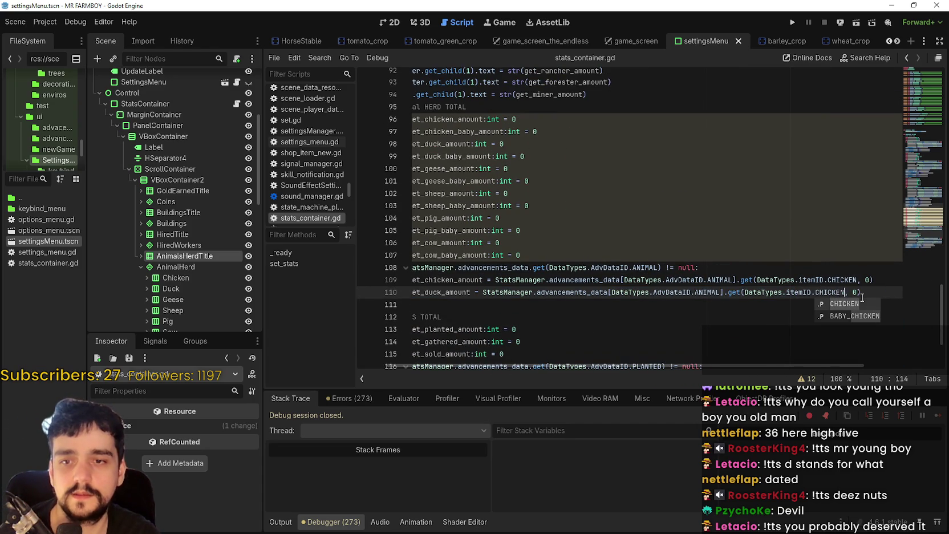
pyautogui.press('Down')
pyautogui.press('Return')
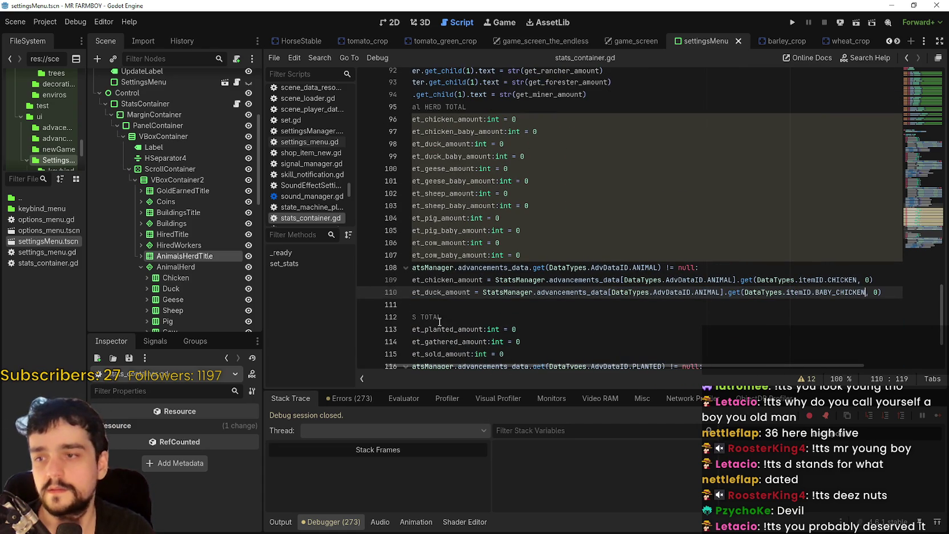
pyautogui.click(464, 283)
pyautogui.hotkey('shift', 'Home')
pyautogui.click(473, 120)
pyautogui.click(469, 132)
pyautogui.click(473, 292)
pyautogui.doubleClick(473, 293)
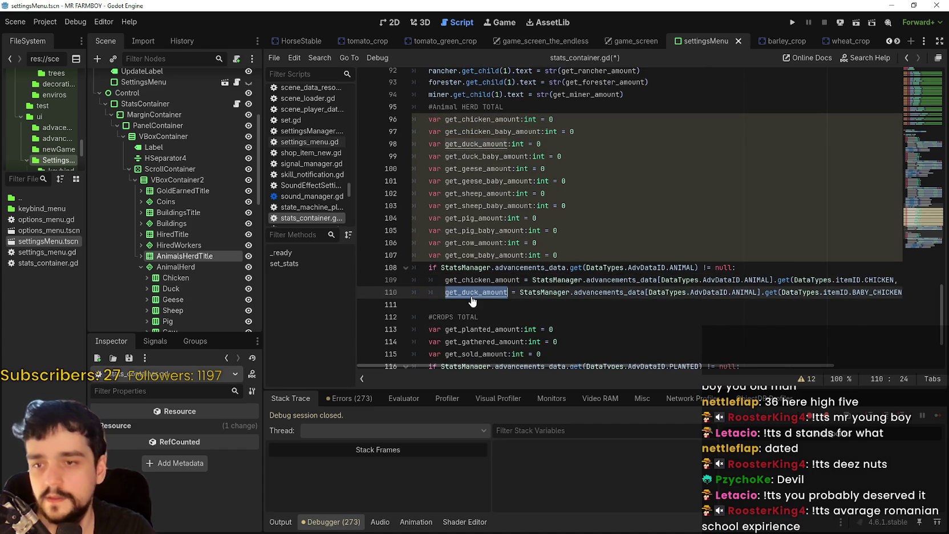
pyautogui.hotkey('ctrl', 'v')
pyautogui.click(469, 301)
# Copy the two chicken lines and rename their variables to get_duck_amount and get_duck_baby_amount
pyautogui.moveTo(469, 301); pyautogui.dragTo(387, 280)
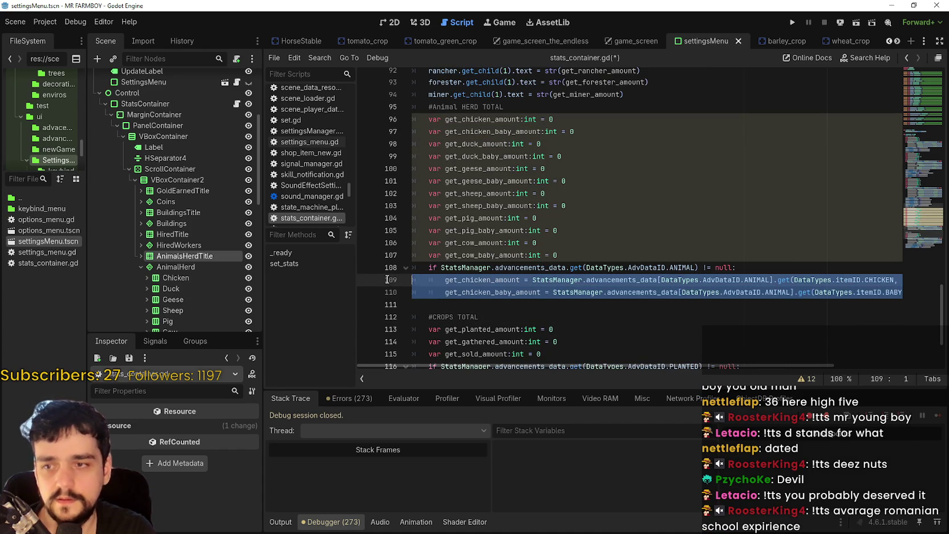
pyautogui.click(438, 302)
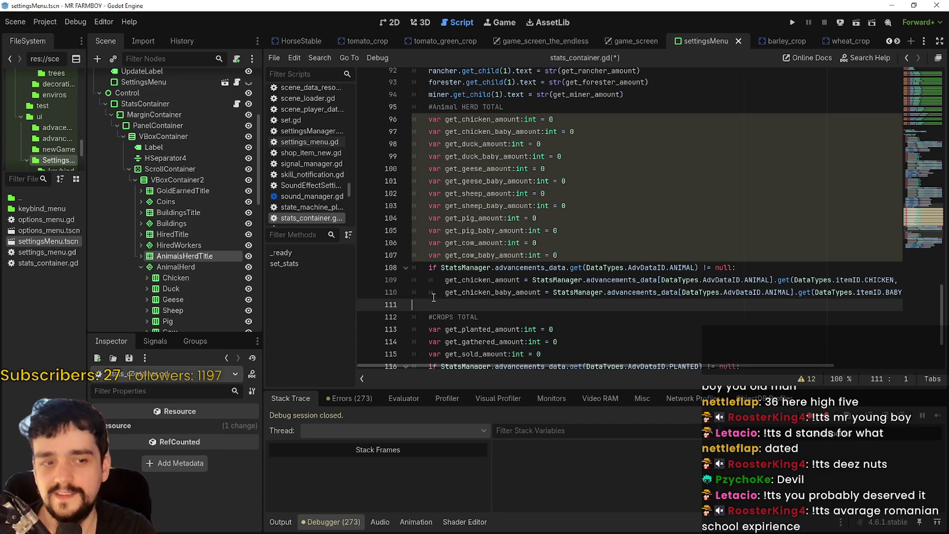
pyautogui.hotkey('ctrl', 'v')
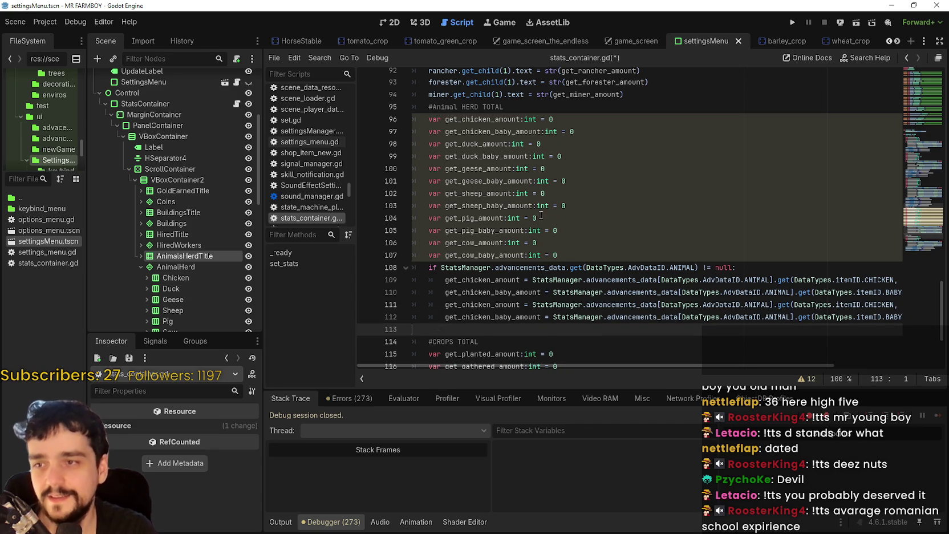
pyautogui.doubleClick(496, 144)
pyautogui.click(491, 304)
pyautogui.doubleClick(491, 304)
pyautogui.hotkey('ctrl', 'v')
pyautogui.doubleClick(508, 317)
pyautogui.hotkey('ctrl', 'v')
# Change the duck lines' item IDs to DUCK and BABY_DUCK
pyautogui.moveTo(824, 365); pyautogui.dragTo(927, 365)
pyautogui.click(709, 305)
pyautogui.doubleClick(742, 305)
pyautogui.write('Duck')
pyautogui.press('Return')
pyautogui.doubleClick(769, 317)
pyautogui.write('D')
pyautogui.press('Return')
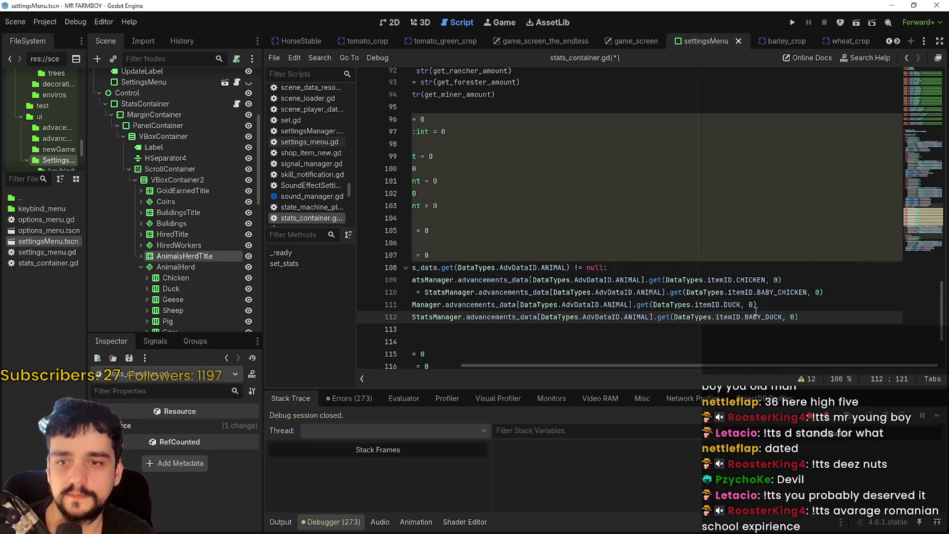
# Copy the two duck lines and rename their variables to get_geese_amount and get_geese_baby_amount
pyautogui.hotkey('shift', 'Up')
pyautogui.hotkey('shift', 'Home')
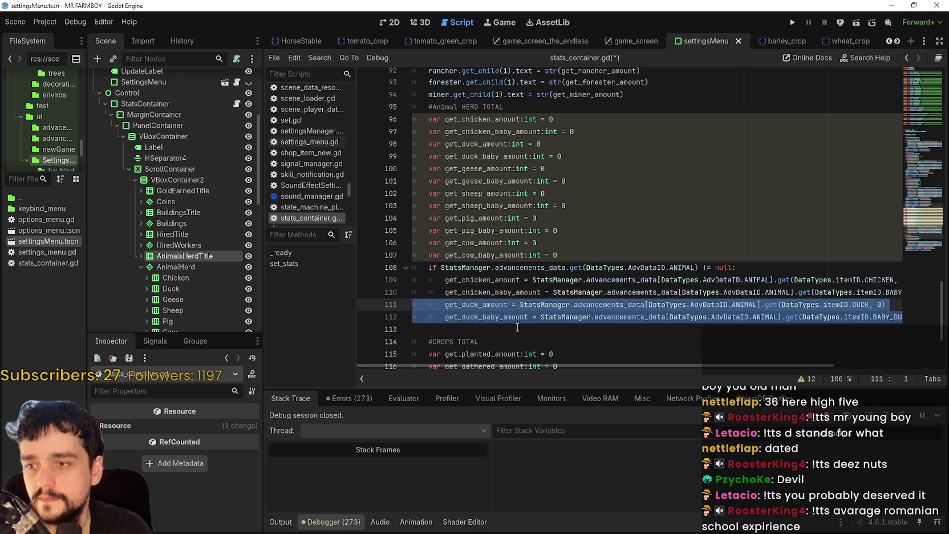
pyautogui.hotkey('ctrl', 'c')
pyautogui.click(460, 330)
pyautogui.hotkey('ctrl', 'v')
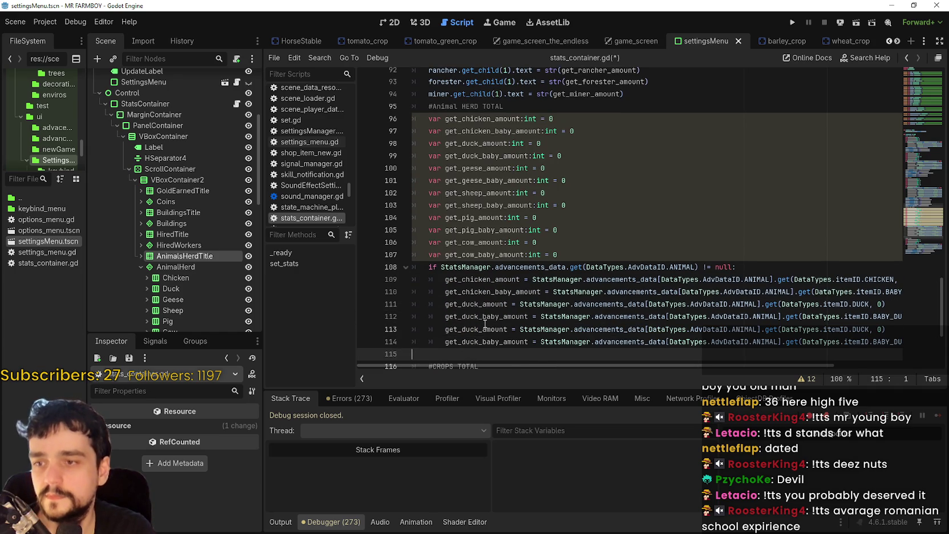
pyautogui.scroll(-1, 485, 323)
pyautogui.doubleClick(478, 131)
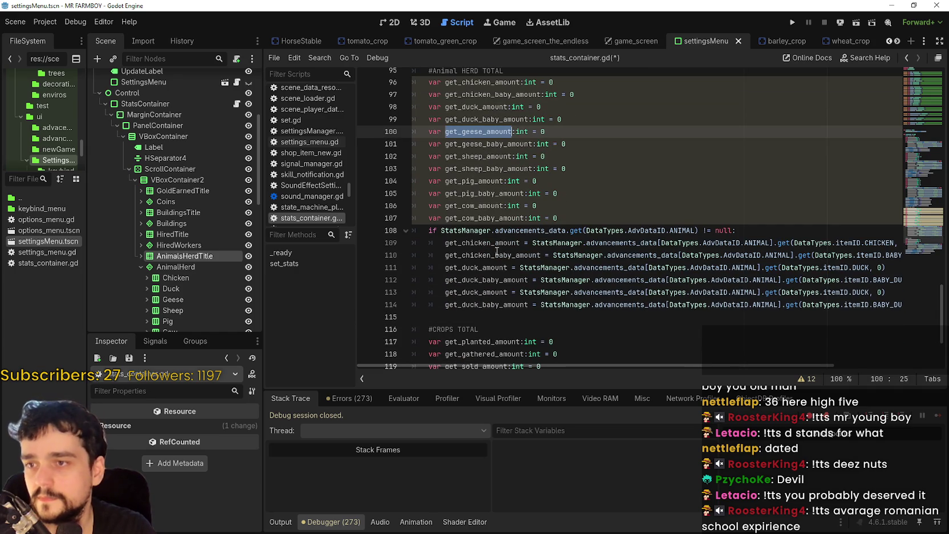
pyautogui.hotkey('ctrl', 'c')
pyautogui.doubleClick(478, 292)
pyautogui.hotkey('ctrl', 'v')
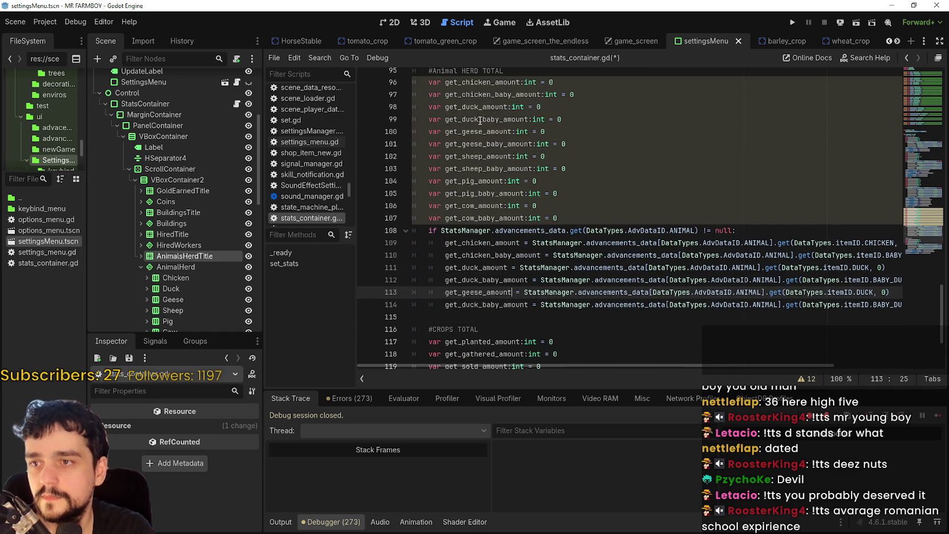
pyautogui.doubleClick(481, 144)
pyautogui.hotkey('ctrl', 'c')
pyautogui.doubleClick(479, 304)
pyautogui.hotkey('ctrl', 'v')
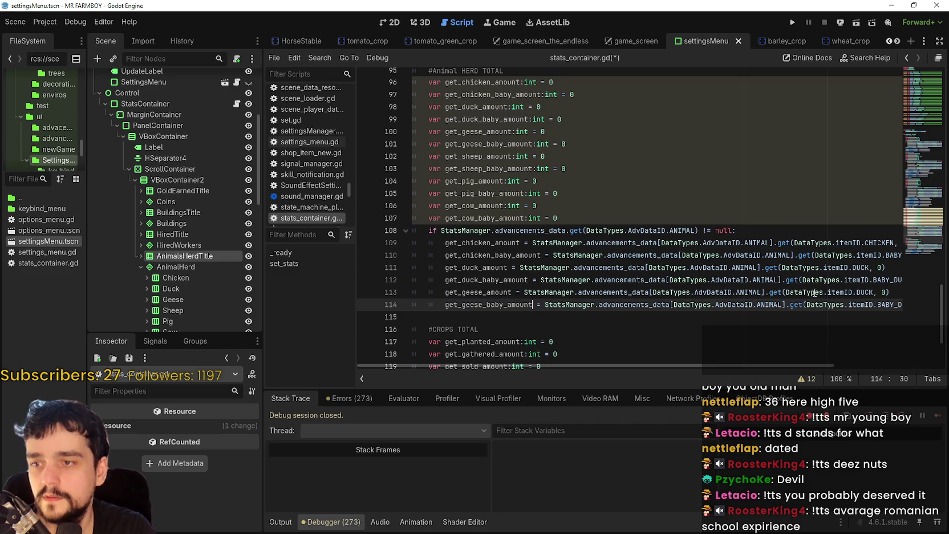
# Set the geese lines' item IDs to GOOSE and BABY_GOOSE
pyautogui.moveTo(848, 305); pyautogui.dragTo(842, 298)
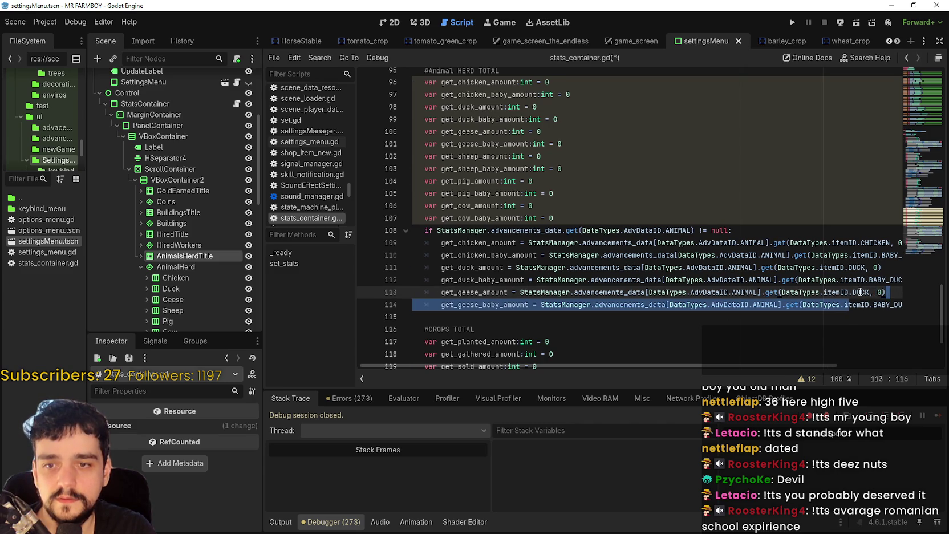
pyautogui.doubleClick(860, 292)
pyautogui.write('Geese')
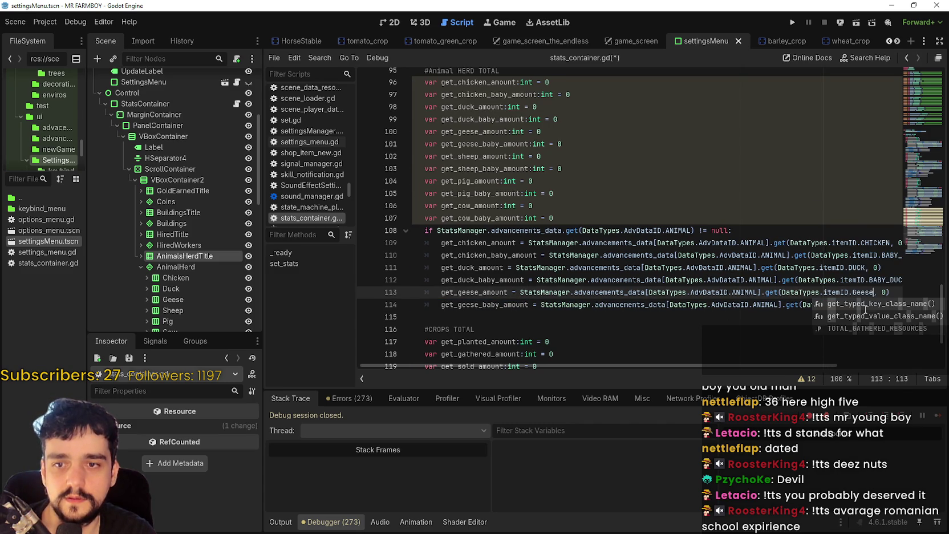
pyautogui.press('BackSpace')
pyautogui.press('BackSpace')
pyautogui.press('BackSpace')
pyautogui.write('oo')
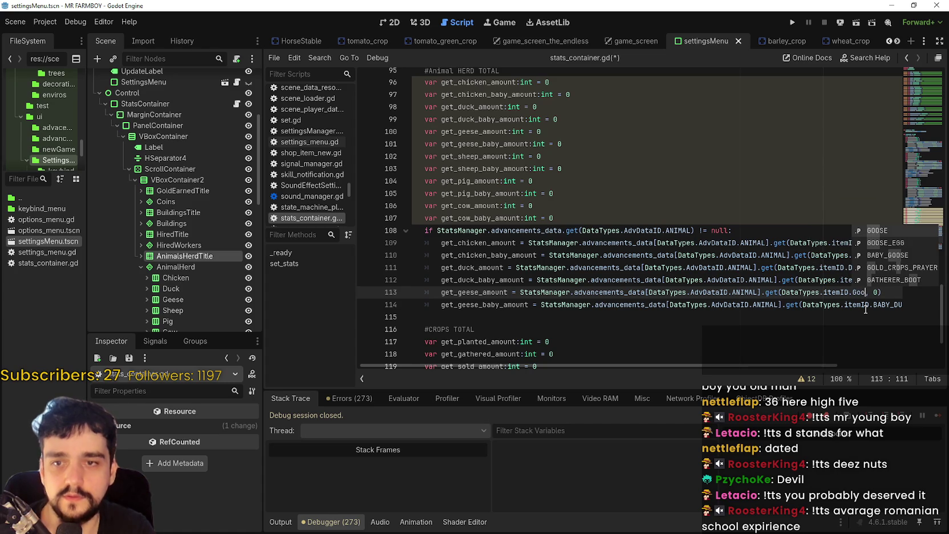
pyautogui.press('Return')
pyautogui.click(865, 306)
pyautogui.hotkey('shift', 'End')
pyautogui.doubleClick(852, 301)
pyautogui.write('BABY')
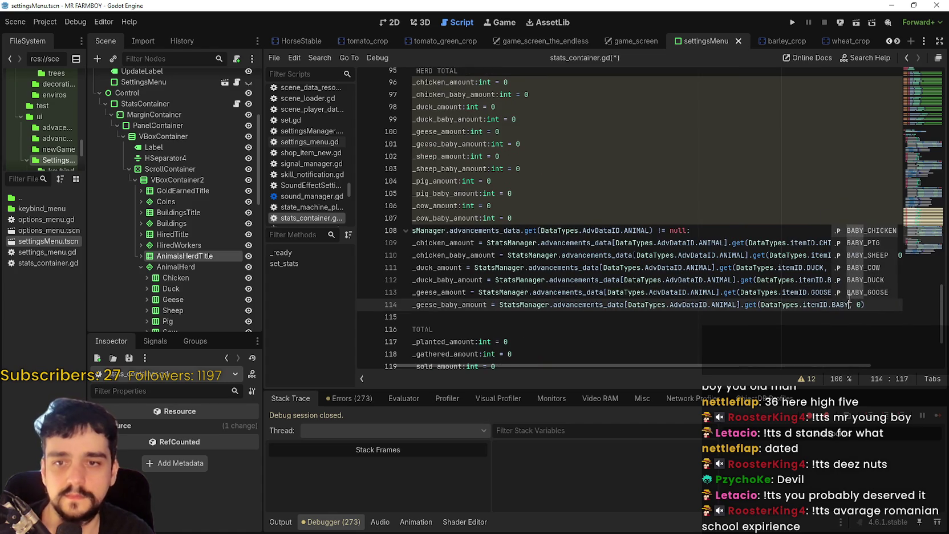
pyautogui.write('_G')
pyautogui.press('Return')
# Paste a copy of the two geese assignment lines below them
pyautogui.moveTo(573, 329); pyautogui.dragTo(312, 327)
pyautogui.click(486, 313)
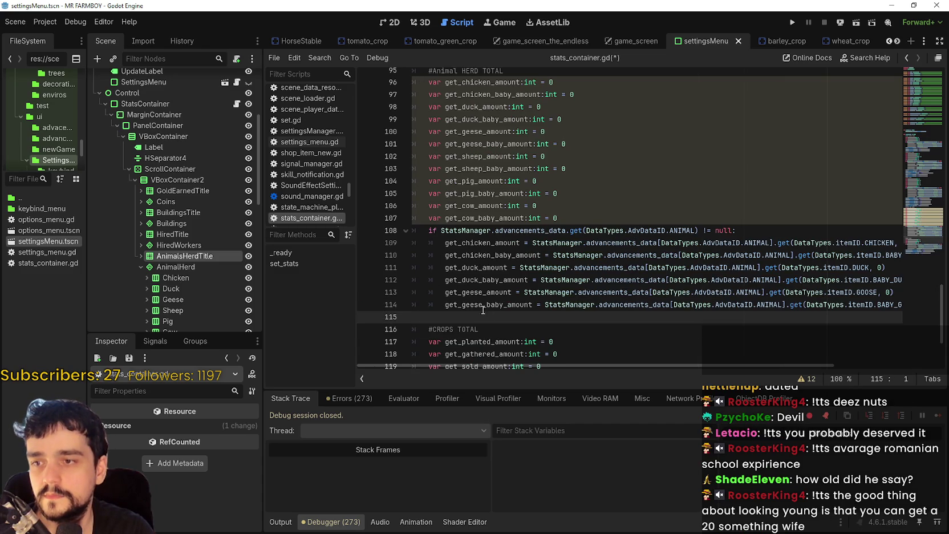
pyautogui.keyDown('shift'); pyautogui.click(384, 295); pyautogui.keyUp('shift')
pyautogui.hotkey('ctrl', 'c')
pyautogui.click(444, 319)
pyautogui.hotkey('ctrl', 'v')
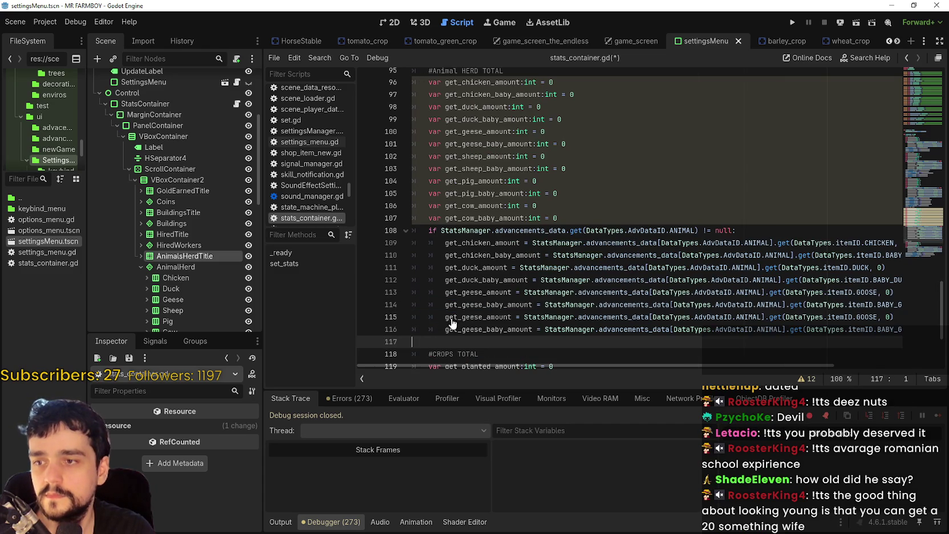
# Rename the copied geese lines to get_sheep_amount from SHEEP and get_sheep_baby_amount from BABY_SHEEP
pyautogui.doubleClick(471, 157)
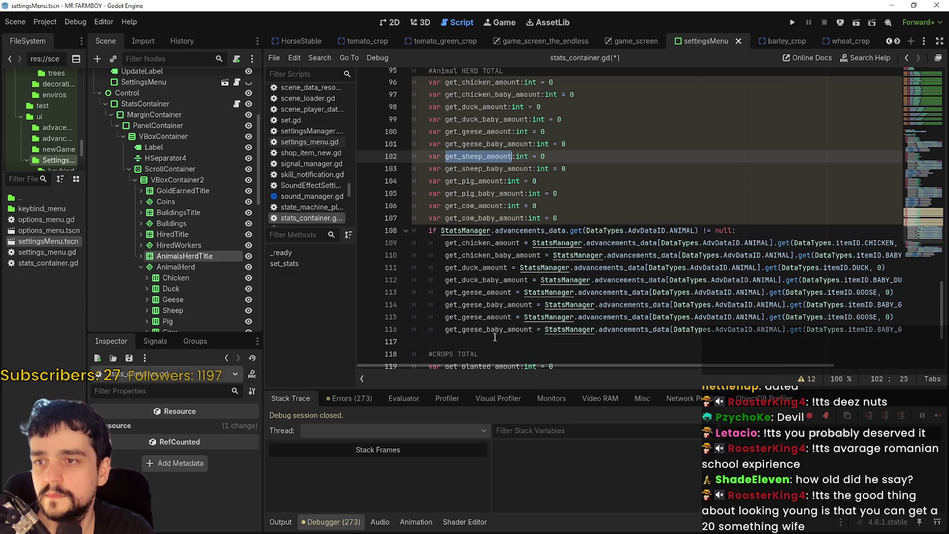
pyautogui.hotkey('ctrl', 'c')
pyautogui.doubleClick(485, 317)
pyautogui.hotkey('ctrl', 'v')
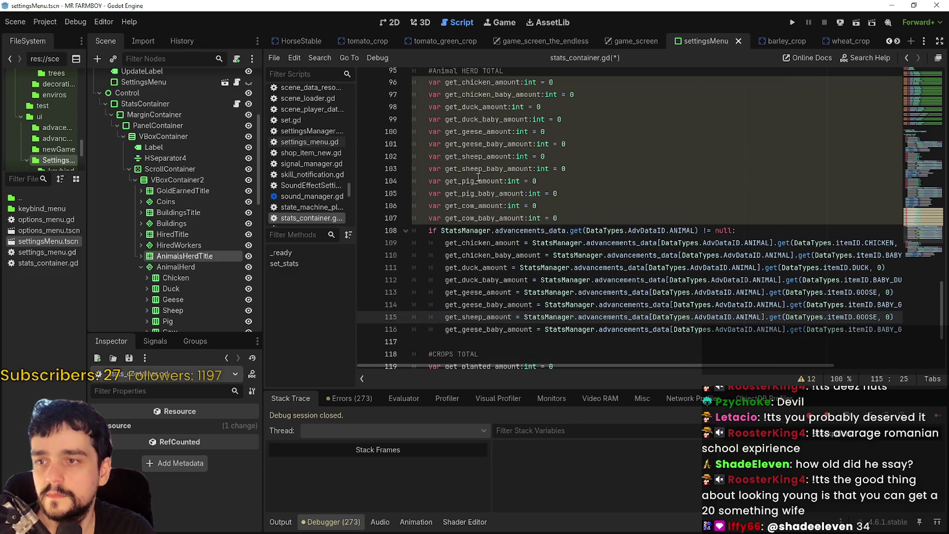
pyautogui.doubleClick(480, 169)
pyautogui.hotkey('ctrl', 'c')
pyautogui.doubleClick(489, 330)
pyautogui.hotkey('ctrl', 'v')
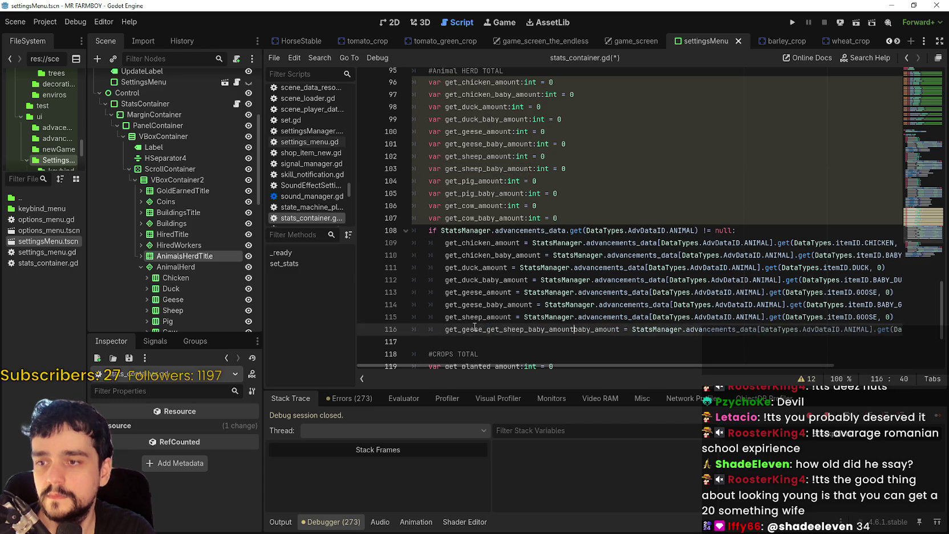
pyautogui.doubleClick(815, 317)
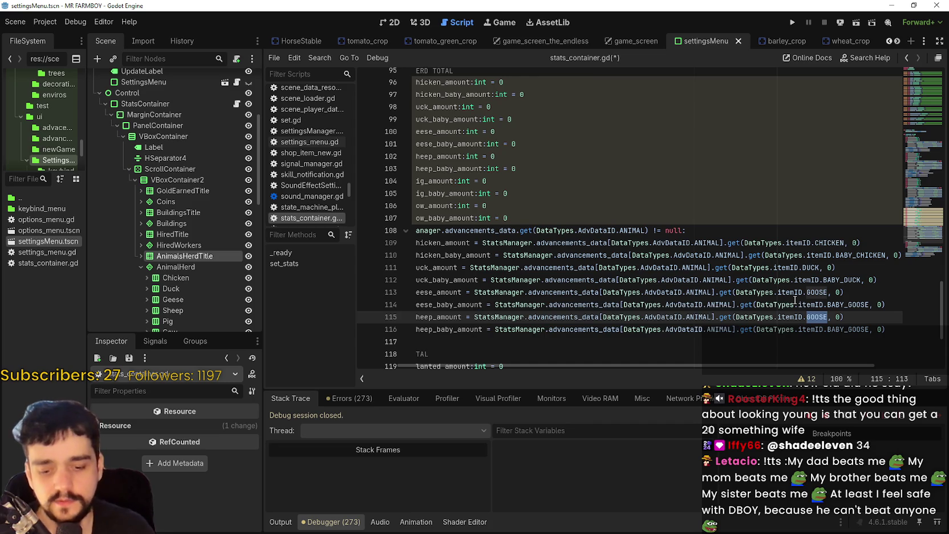
pyautogui.write('SHEEP')
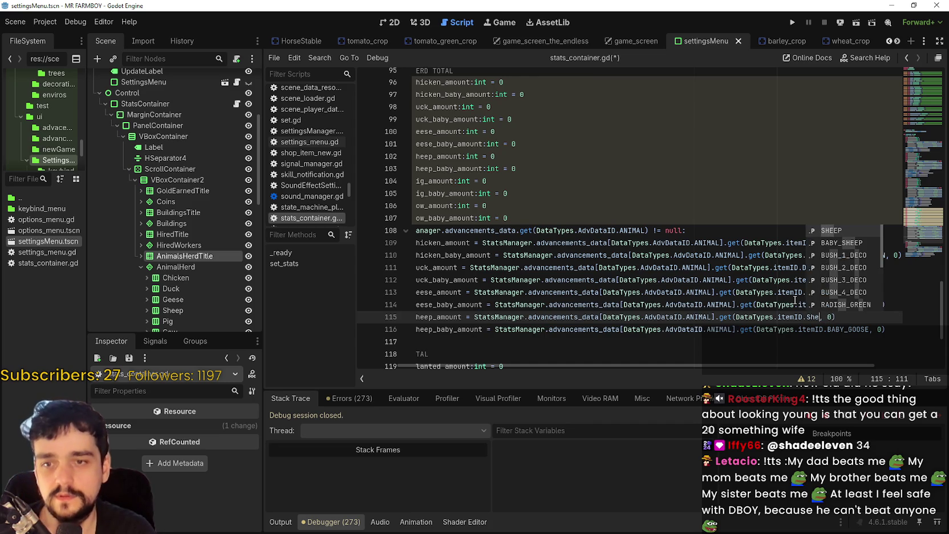
pyautogui.doubleClick(853, 327)
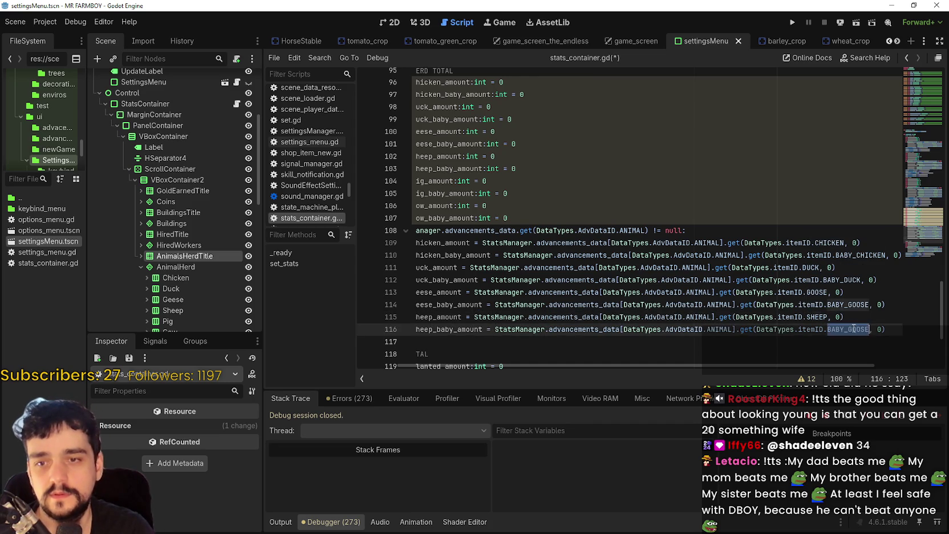
pyautogui.write('BABY_SH')
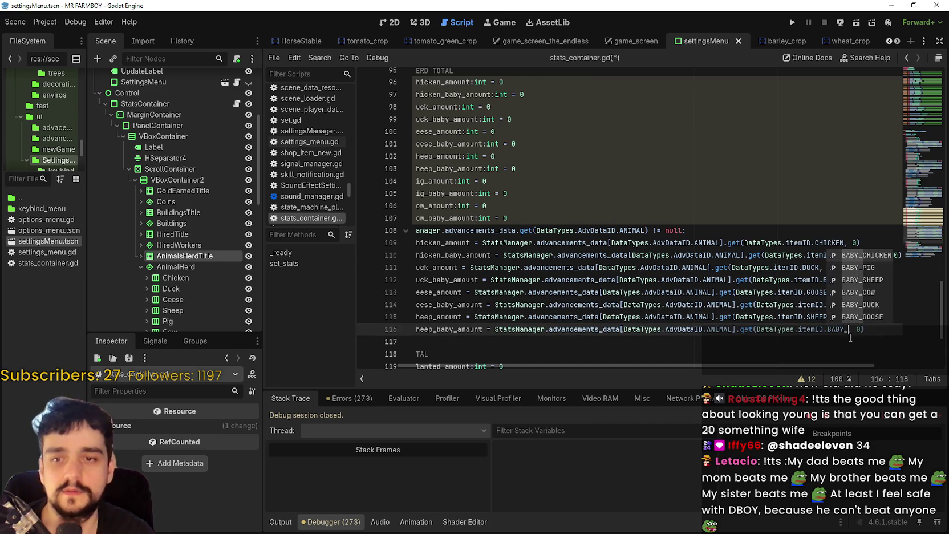
pyautogui.write('EEP')
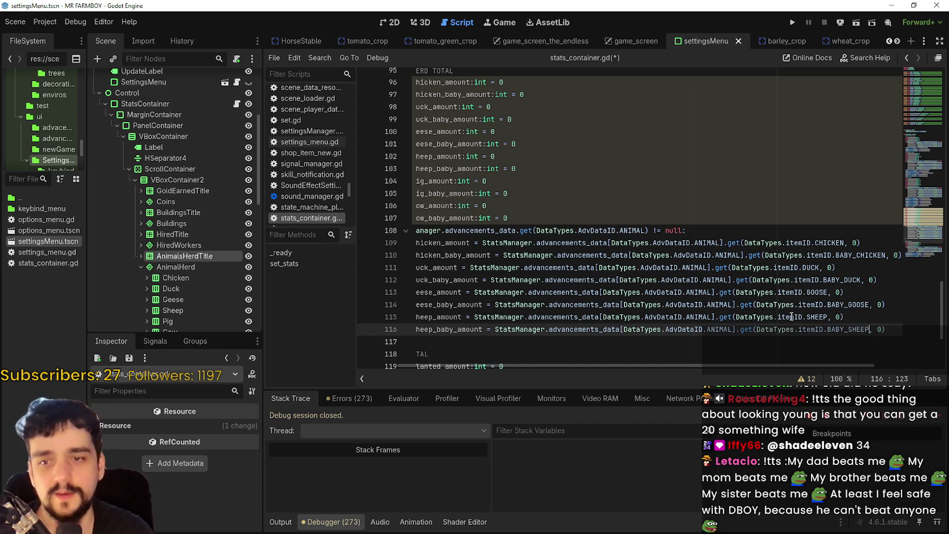
pyautogui.moveTo(613, 354); pyautogui.dragTo(422, 372)
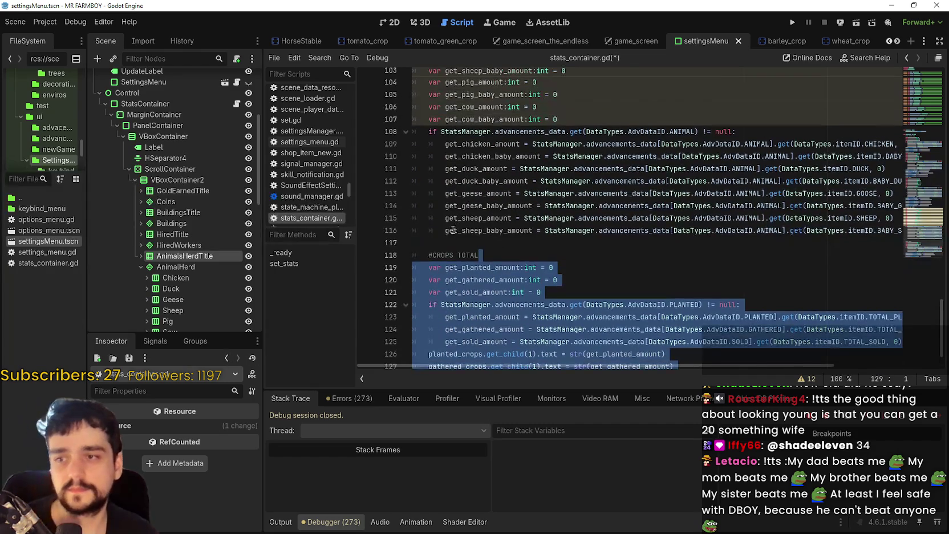
# Duplicate the two sheep amount lines below themselves
pyautogui.moveTo(425, 243); pyautogui.dragTo(409, 221)
pyautogui.hotkey('ctrl', 'shift', 'd')
pyautogui.press('Right')
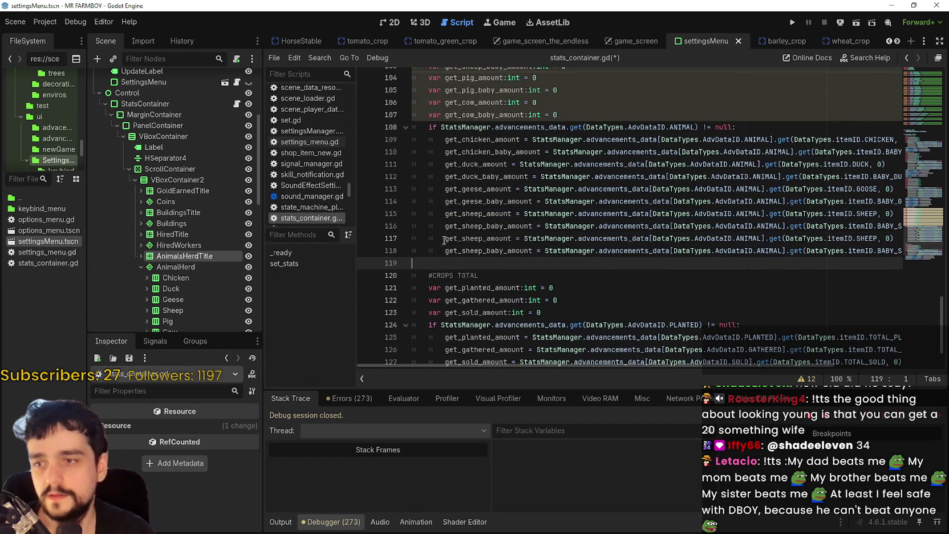
pyautogui.click(879, 239)
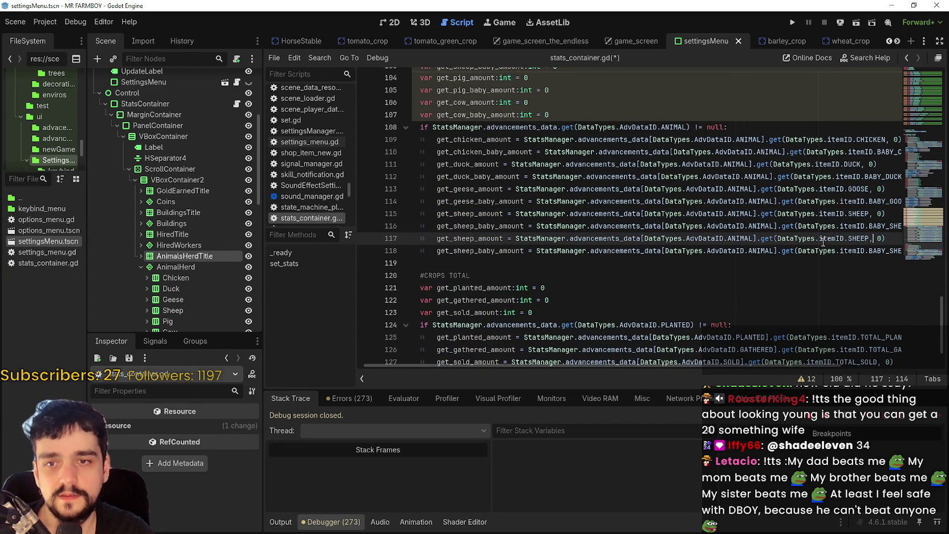
# Rename the copied variables to get_pig_amount and get_pig_baby_amount
pyautogui.scroll(2, 545, 229)
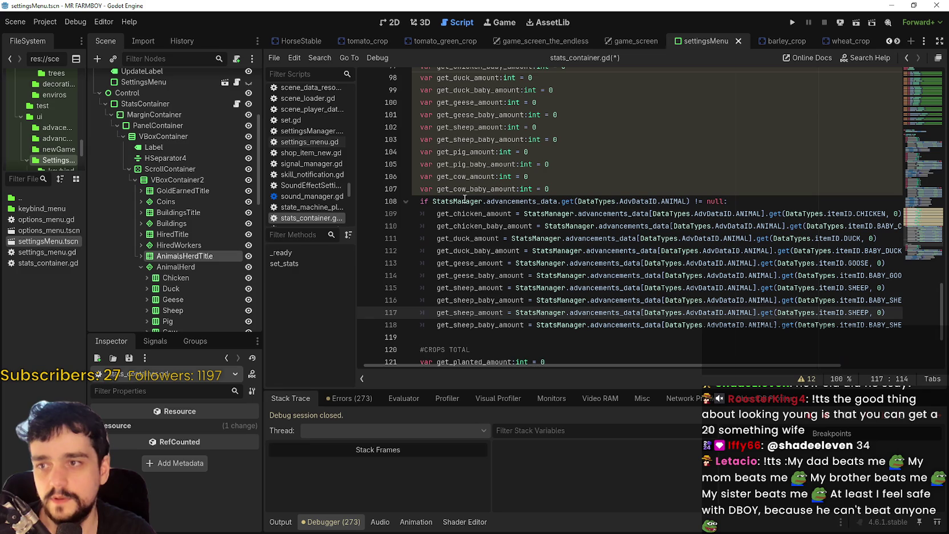
pyautogui.click(461, 153)
pyautogui.doubleClick(461, 151)
pyautogui.hotkey('ctrl', 'c')
pyautogui.doubleClick(472, 313)
pyautogui.hotkey('ctrl', 'v')
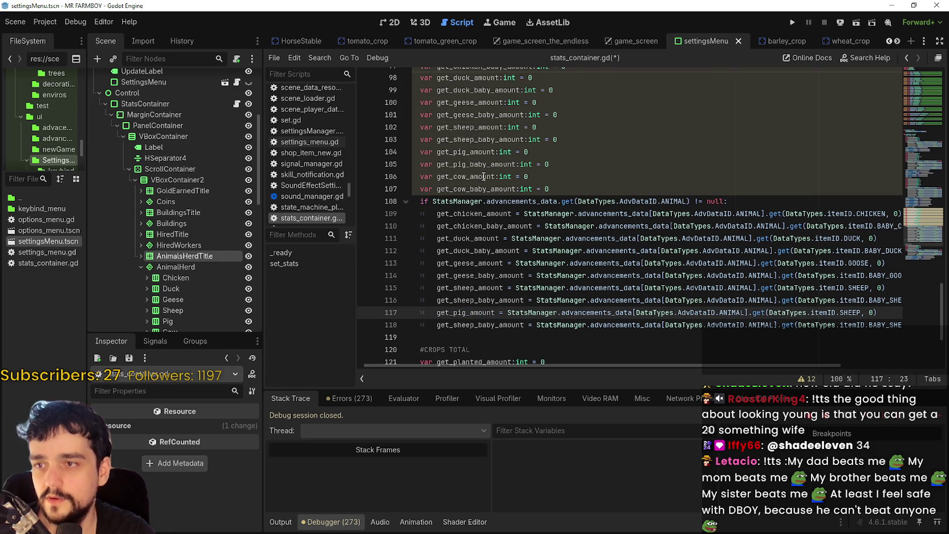
pyautogui.doubleClick(477, 164)
pyautogui.hotkey('ctrl', 'c')
pyautogui.doubleClick(479, 324)
pyautogui.hotkey('ctrl', 'v')
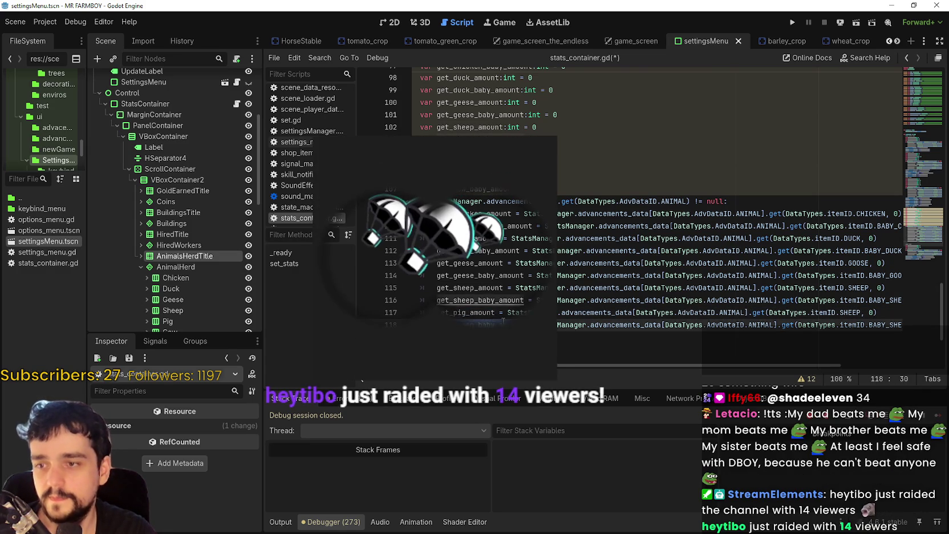
# Change the item ids from SHEEP and BABY_SHEEP to PIG and BABY_PIG
pyautogui.click(852, 312)
pyautogui.write('PIG')
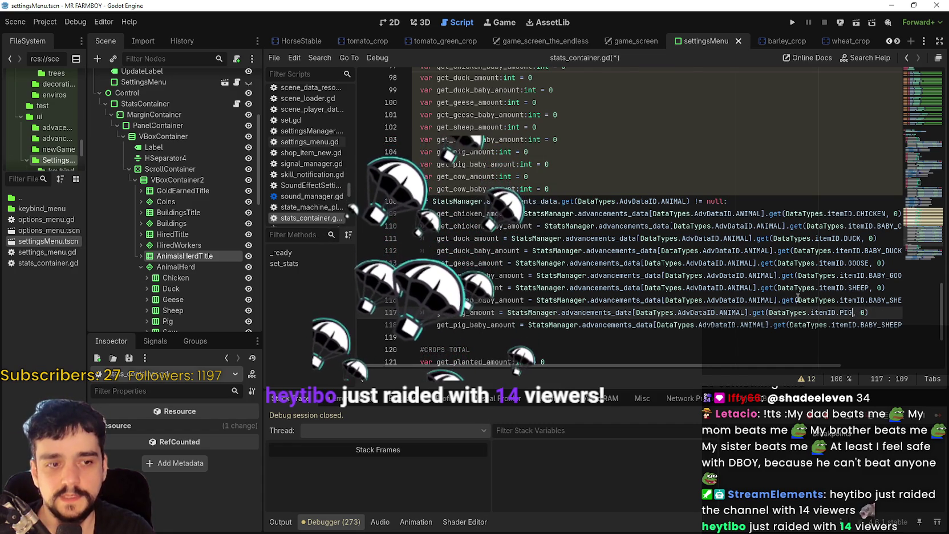
pyautogui.hscroll(1, 827, 321)
pyautogui.click(845, 325)
pyautogui.doubleClick(844, 322)
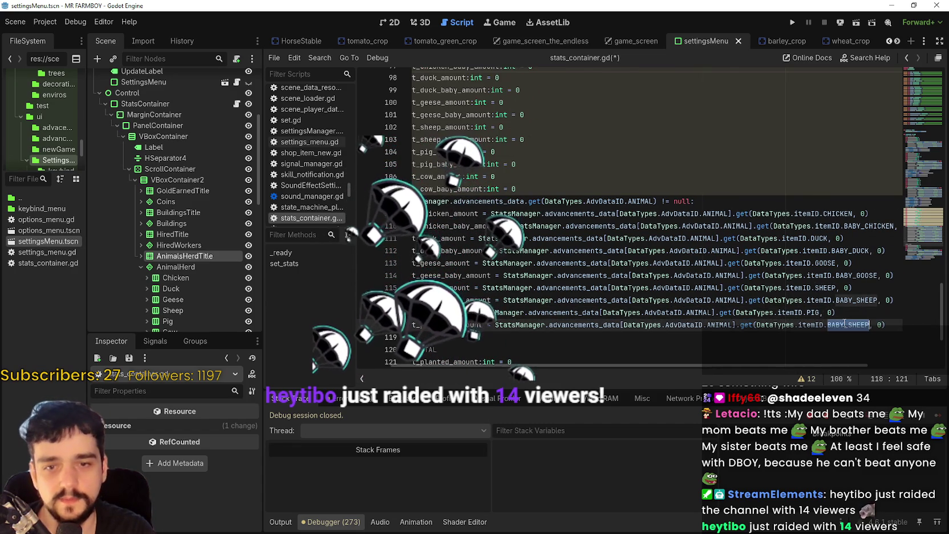
pyautogui.write('BABY_P')
pyautogui.press('Return')
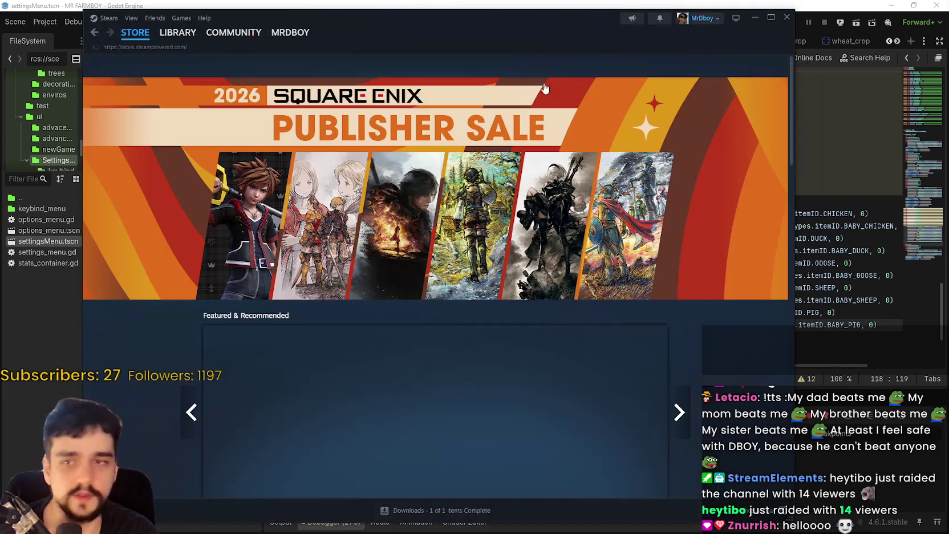
# Move the Steam window left, open the 121-item wishlist and scroll down to Wild Cosmos
pyautogui.moveTo(556, 30); pyautogui.dragTo(528, 29)
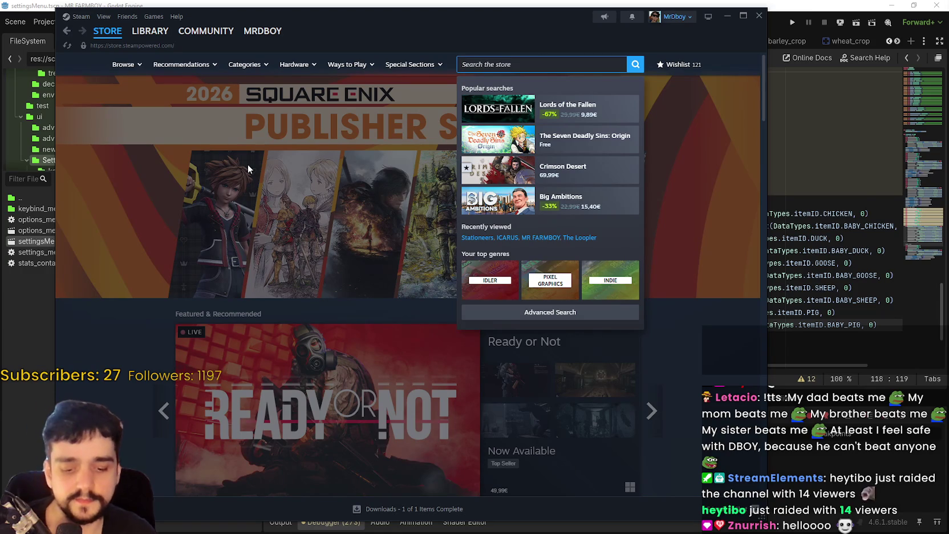
pyautogui.click(298, 196)
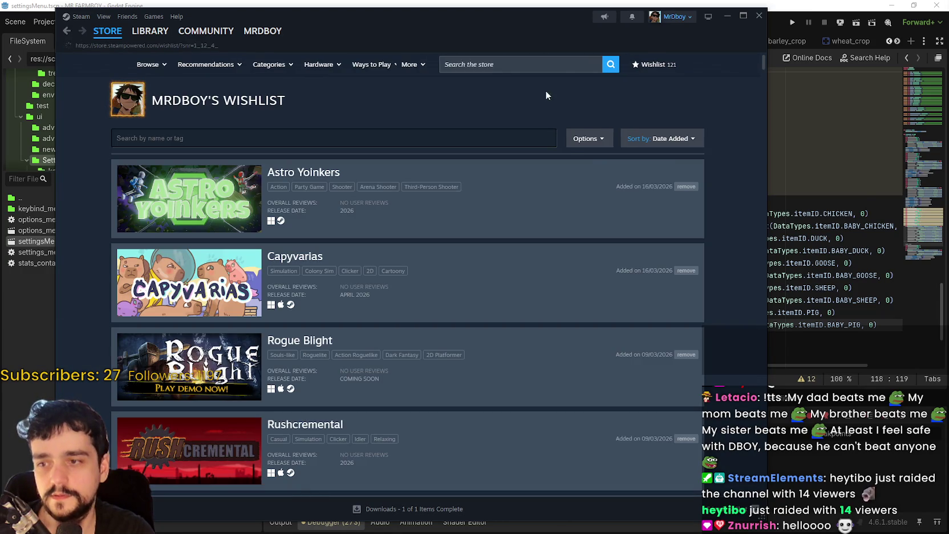
pyautogui.scroll(-5, 314, 332)
pyautogui.scroll(-5, 314, 333)
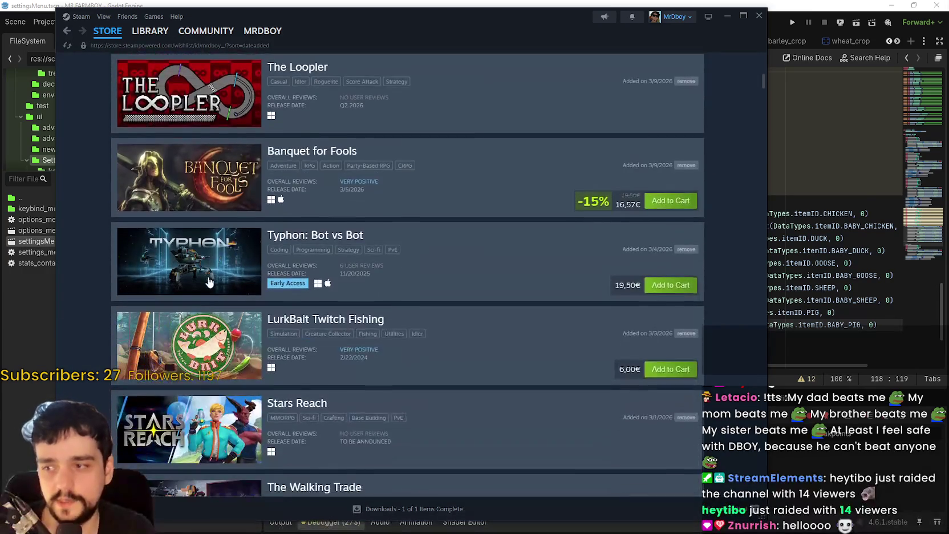
pyautogui.scroll(-9, 219, 309)
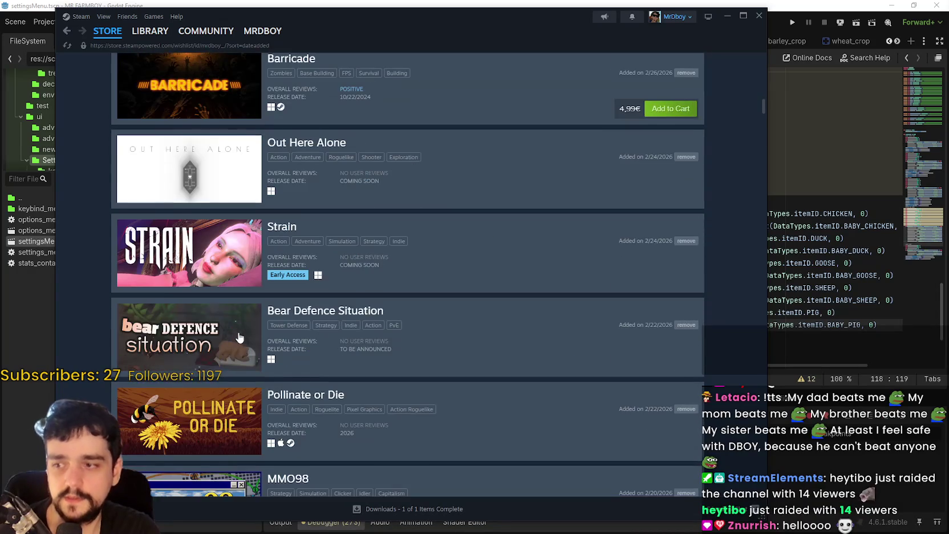
pyautogui.scroll(-13, 240, 324)
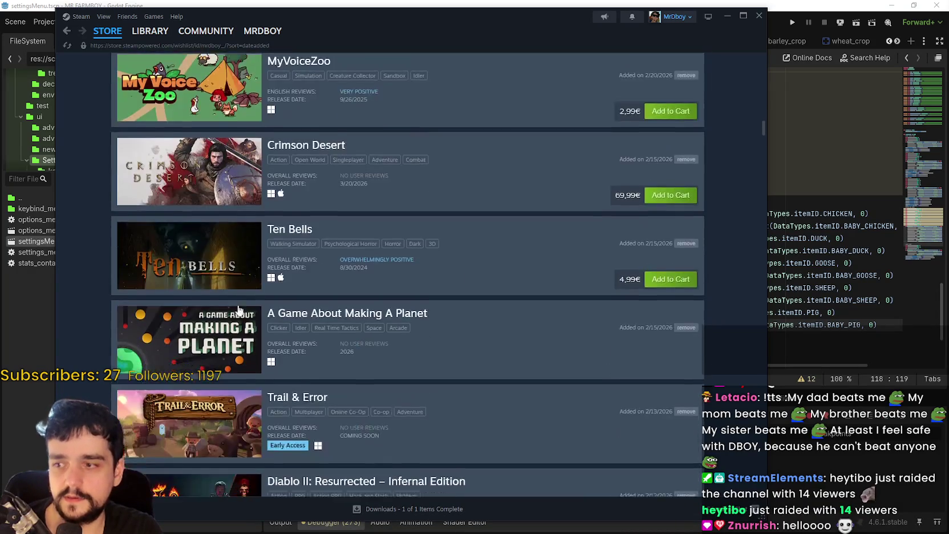
pyautogui.scroll(-13, 241, 306)
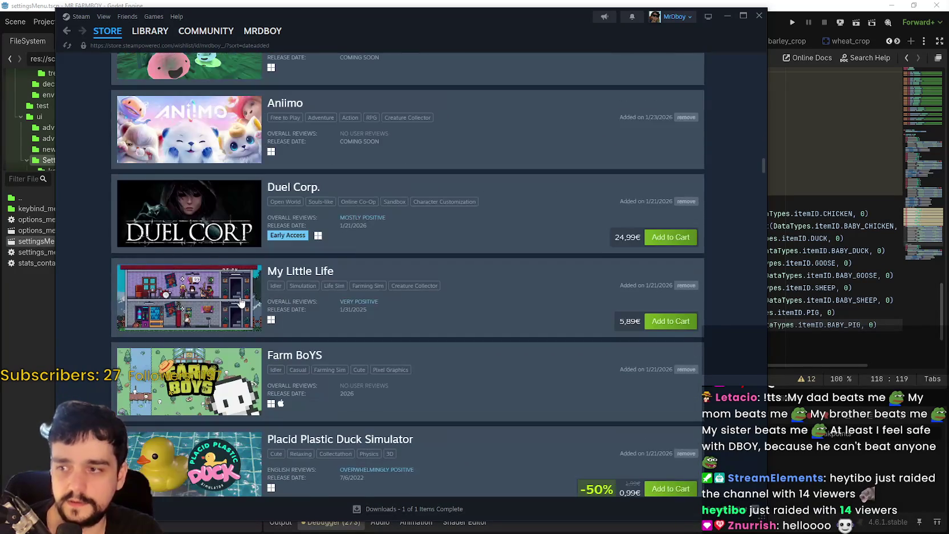
pyautogui.scroll(-15, 234, 300)
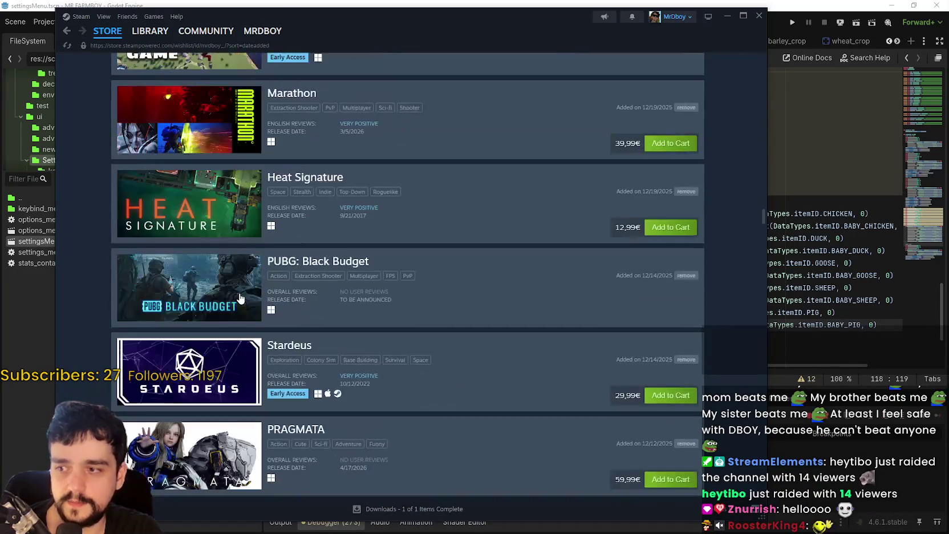
pyautogui.scroll(-17, 228, 302)
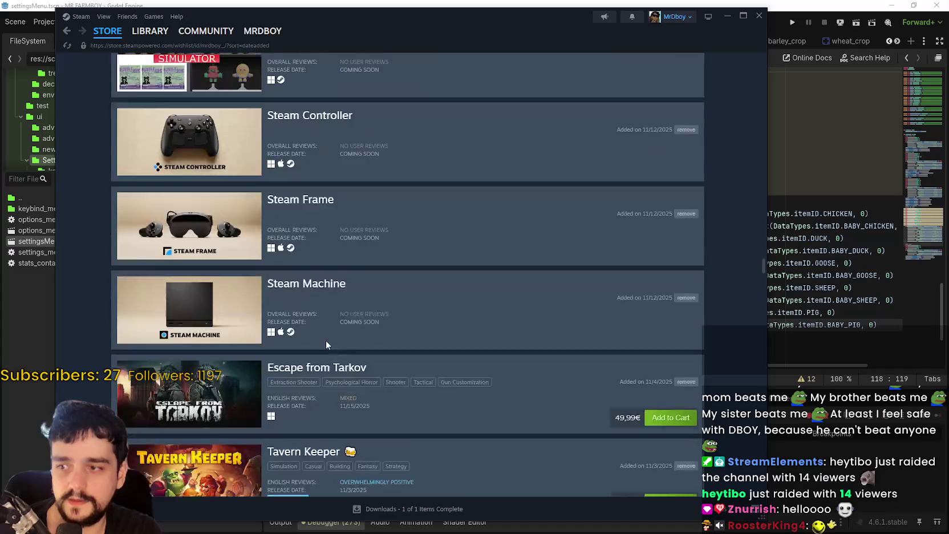
pyautogui.scroll(-17, 317, 340)
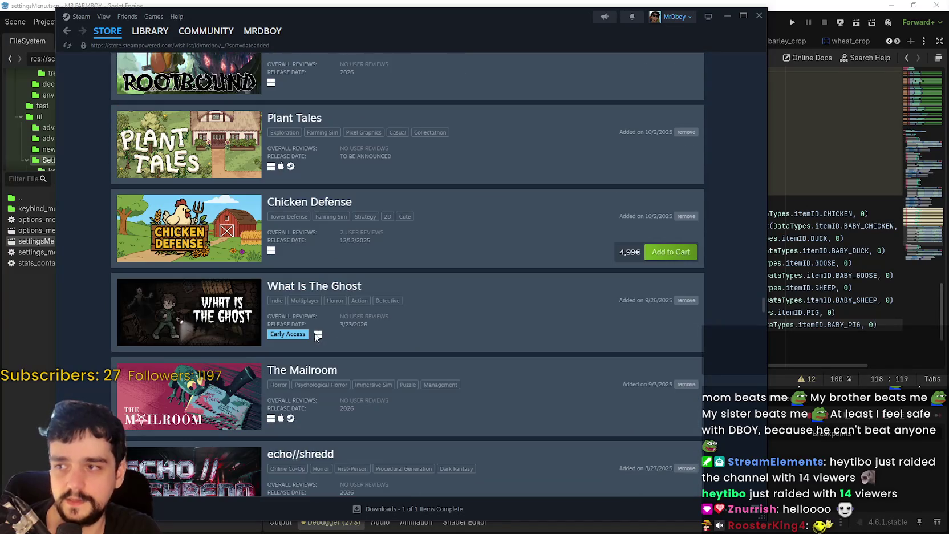
pyautogui.scroll(-14, 314, 328)
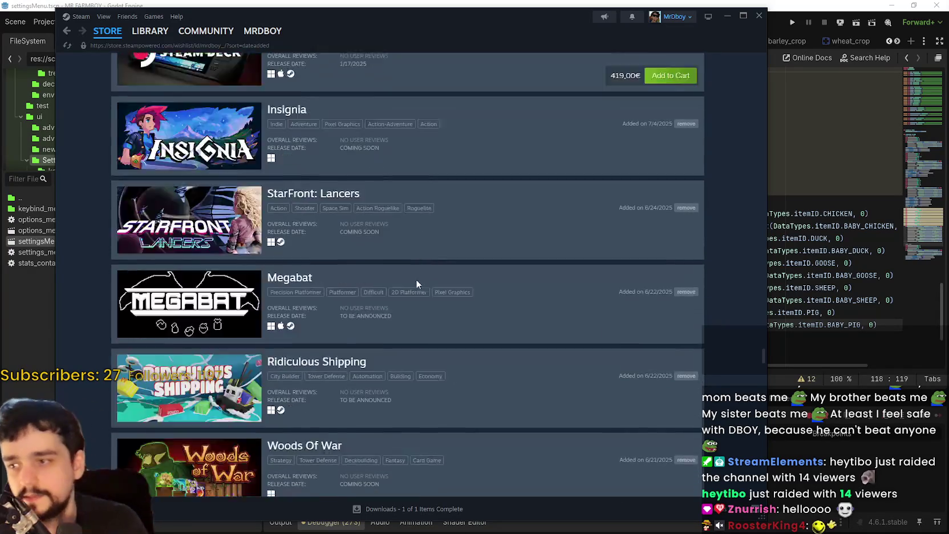
pyautogui.scroll(-9, 340, 308)
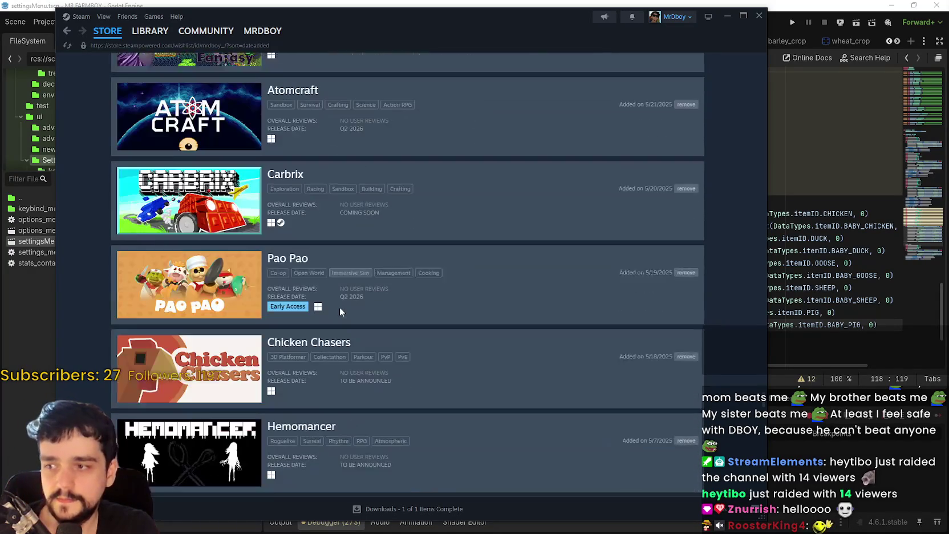
pyautogui.scroll(4, 341, 305)
pyautogui.scroll(-17, 342, 307)
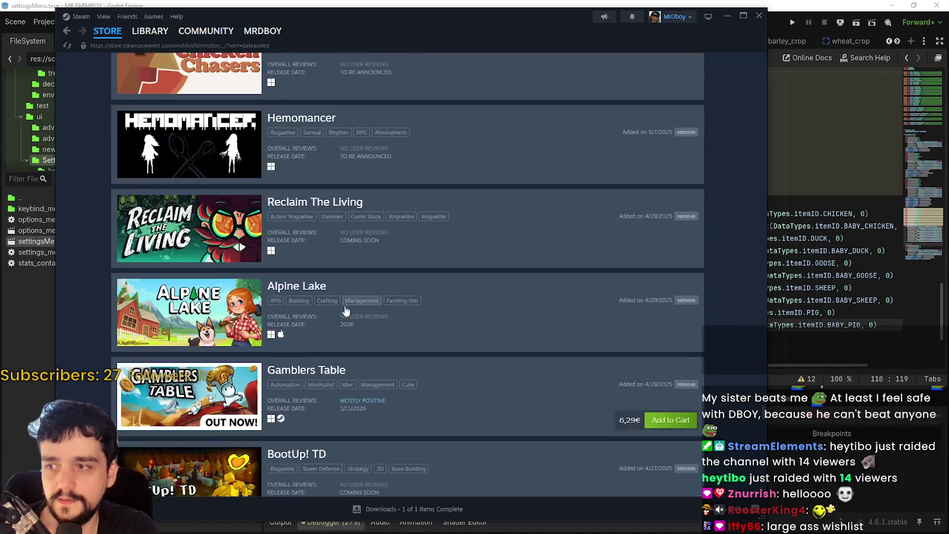
pyautogui.scroll(-4, 359, 316)
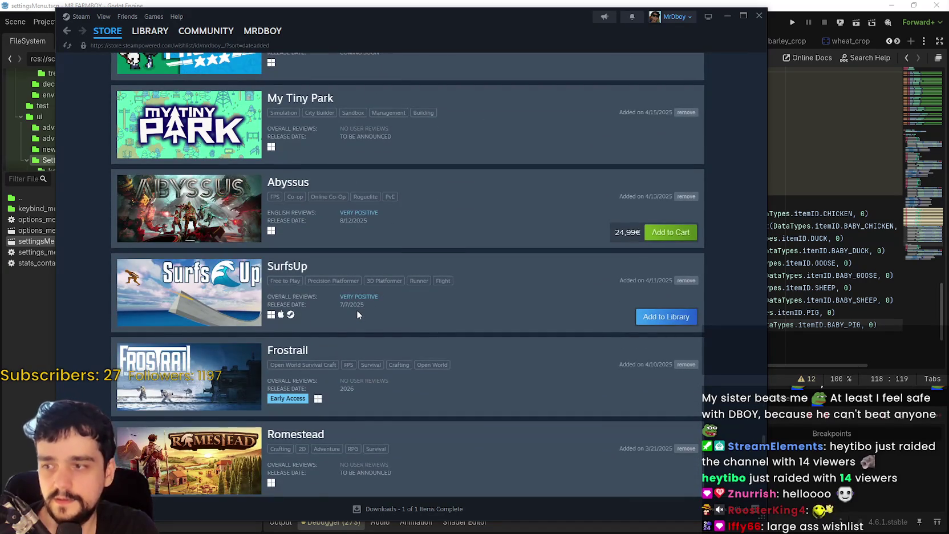
pyautogui.scroll(-13, 357, 311)
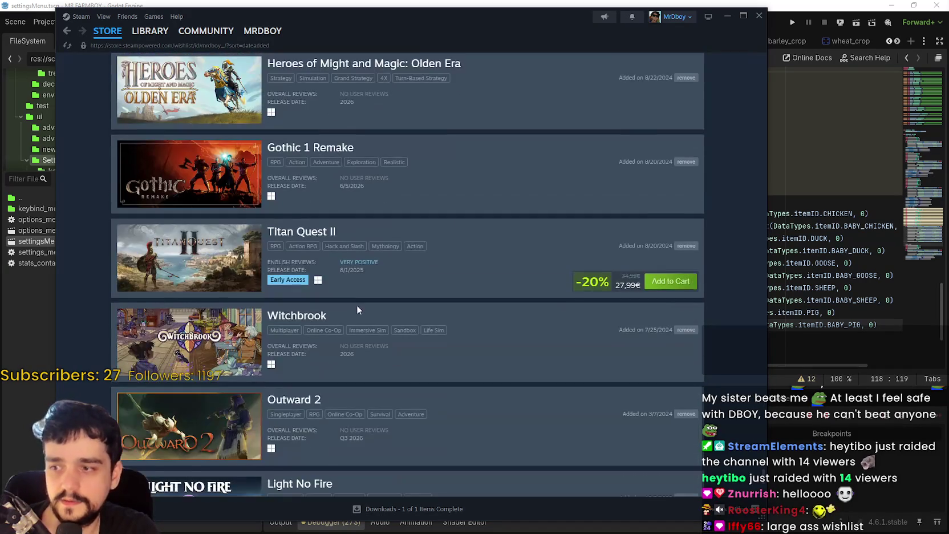
pyautogui.scroll(-5, 356, 305)
pyautogui.scroll(8, 354, 301)
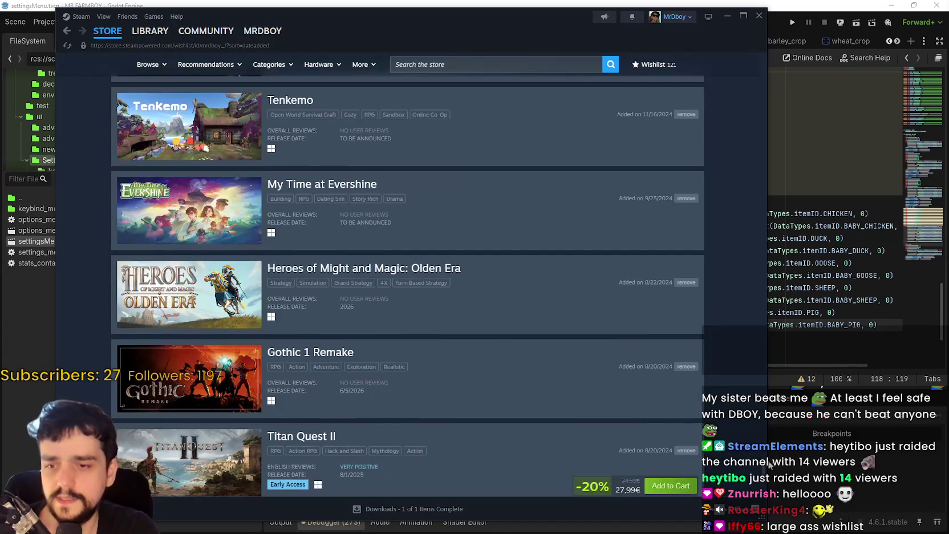
pyautogui.scroll(20, 763, 469)
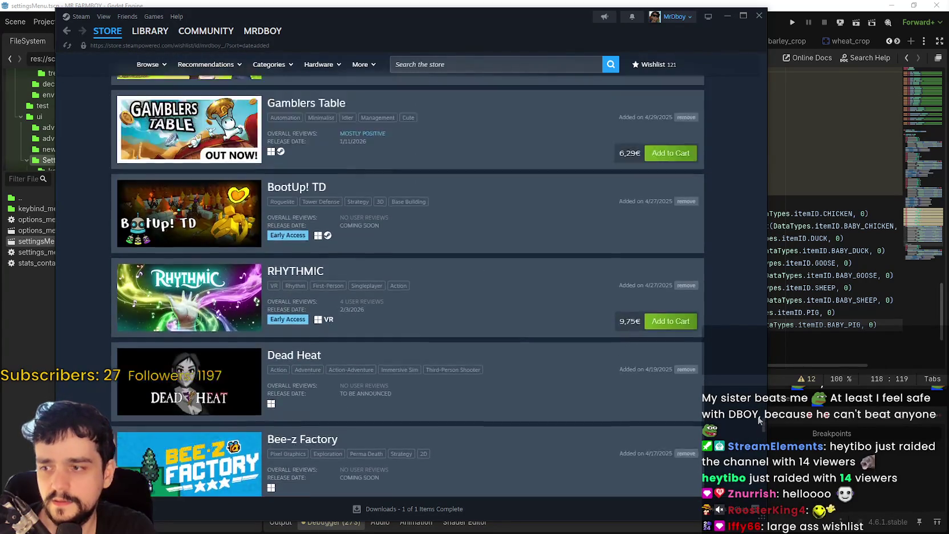
pyautogui.scroll(20, 760, 404)
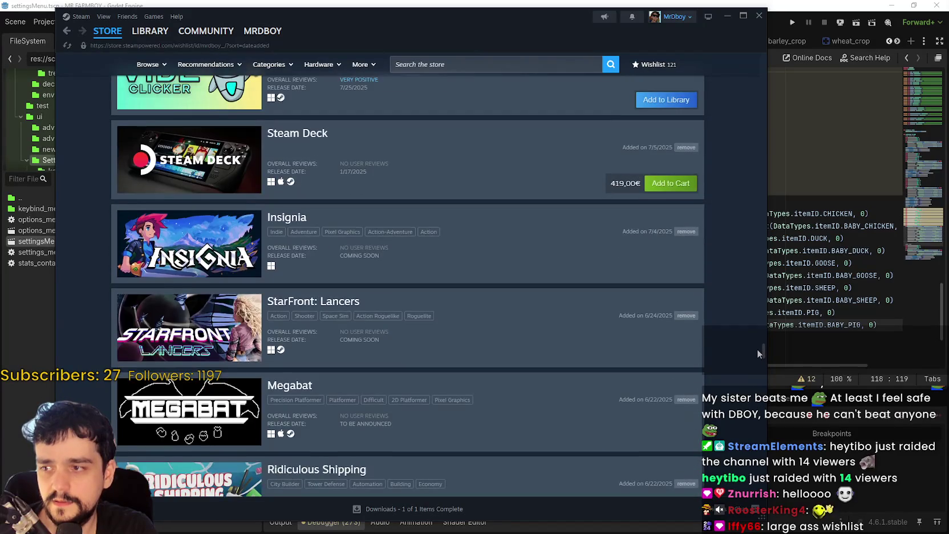
pyautogui.scroll(10, 758, 321)
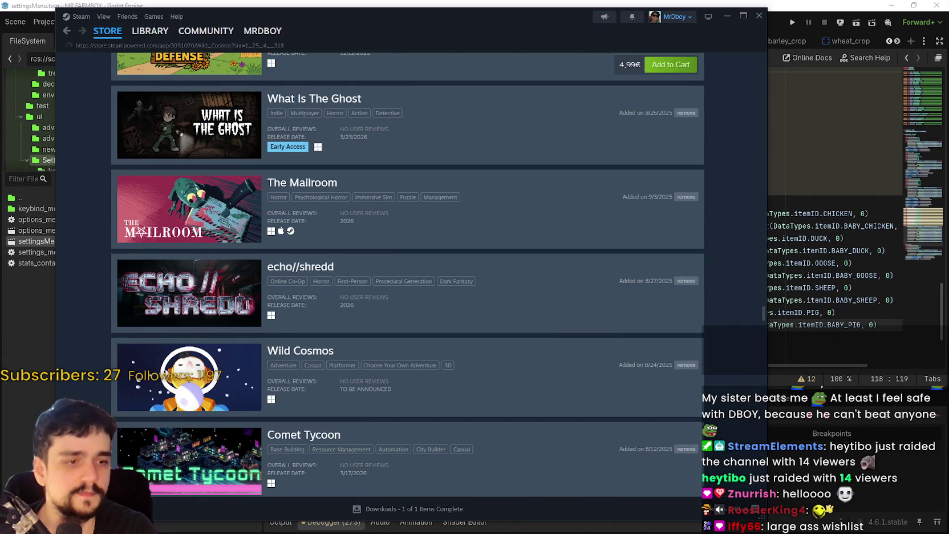
# Open the Wild Cosmos store page and move the Steam window right beside the editor
pyautogui.click(164, 365)
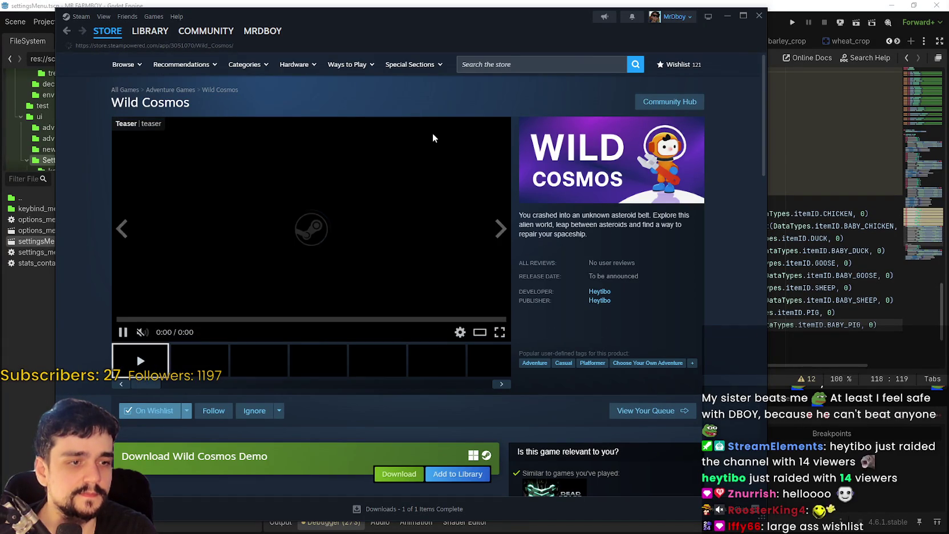
pyautogui.moveTo(451, 34); pyautogui.dragTo(610, 32)
pyautogui.rightClick(829, 267)
pyautogui.click(844, 308)
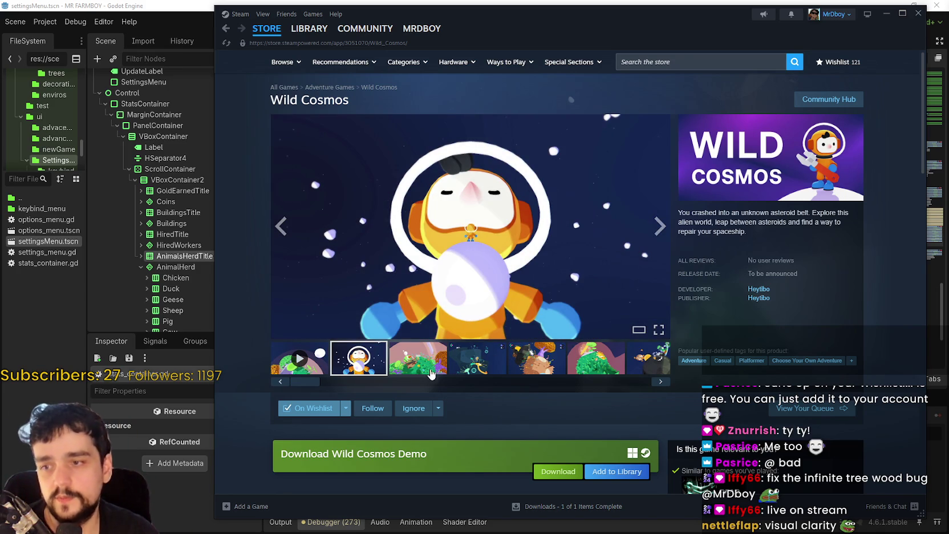
# View the Wild Cosmos screenshots full size through all 11, then close the gallery
pyautogui.click(434, 373)
pyautogui.click(537, 230)
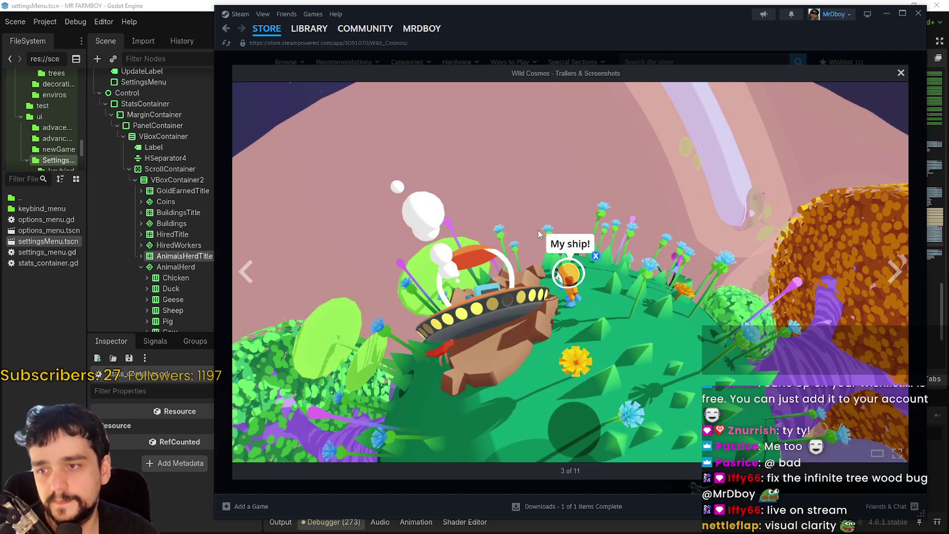
pyautogui.click(891, 272)
pyautogui.click(891, 273)
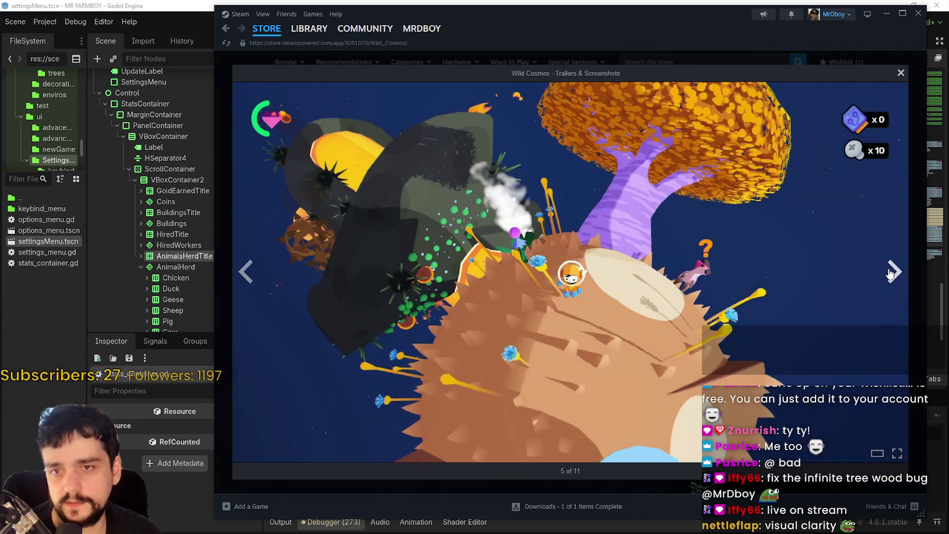
pyautogui.click(891, 273)
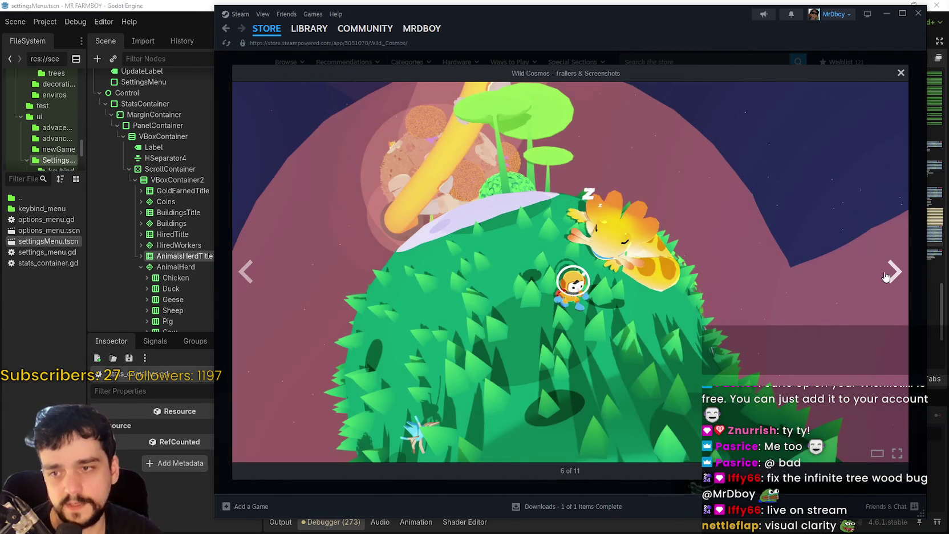
pyautogui.click(892, 274)
pyautogui.click(894, 274)
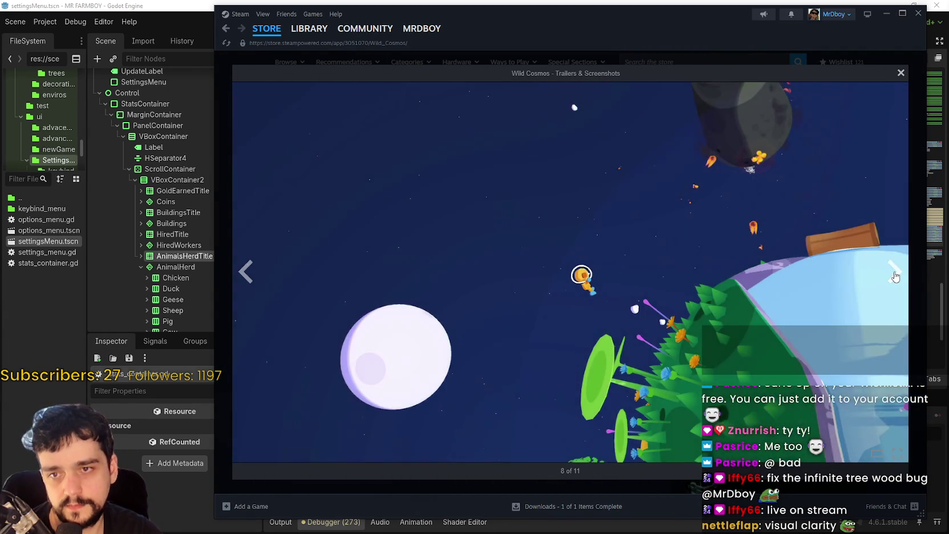
pyautogui.click(894, 273)
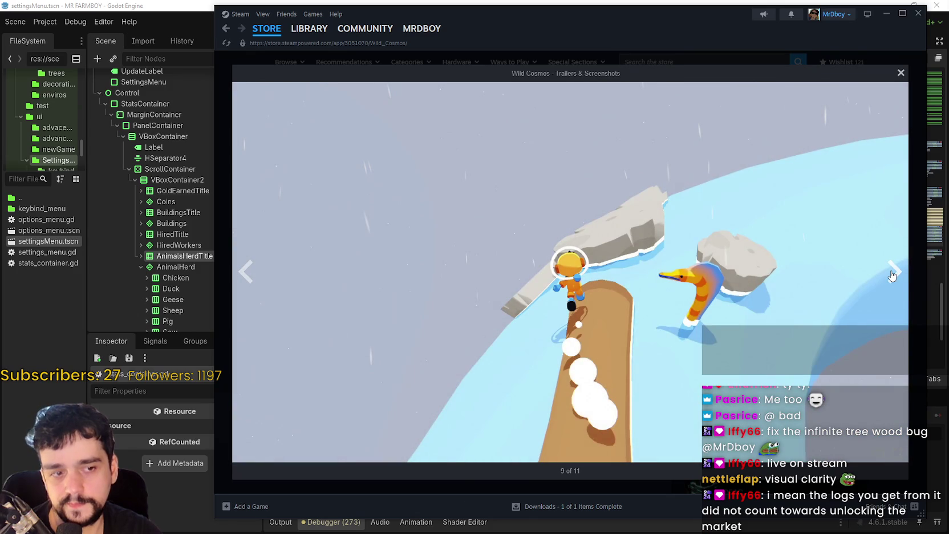
pyautogui.click(893, 276)
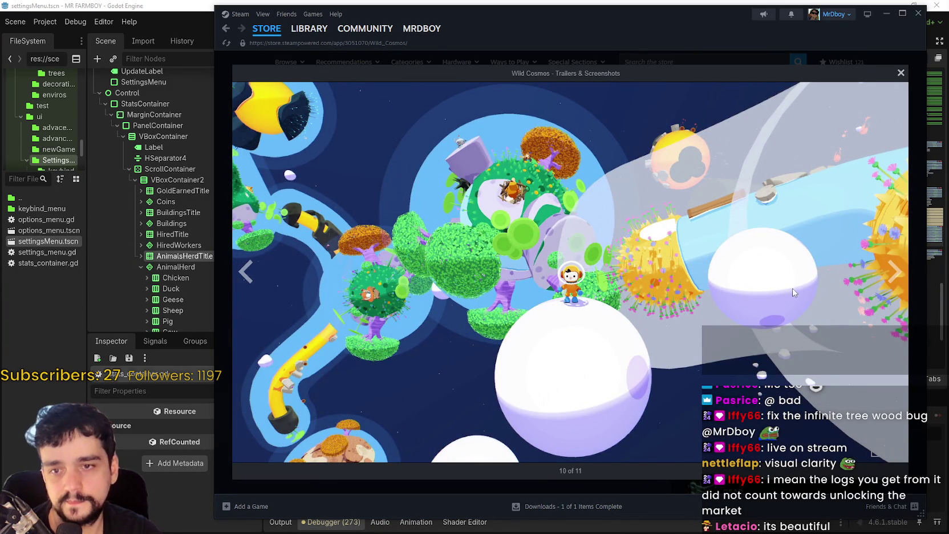
pyautogui.click(891, 280)
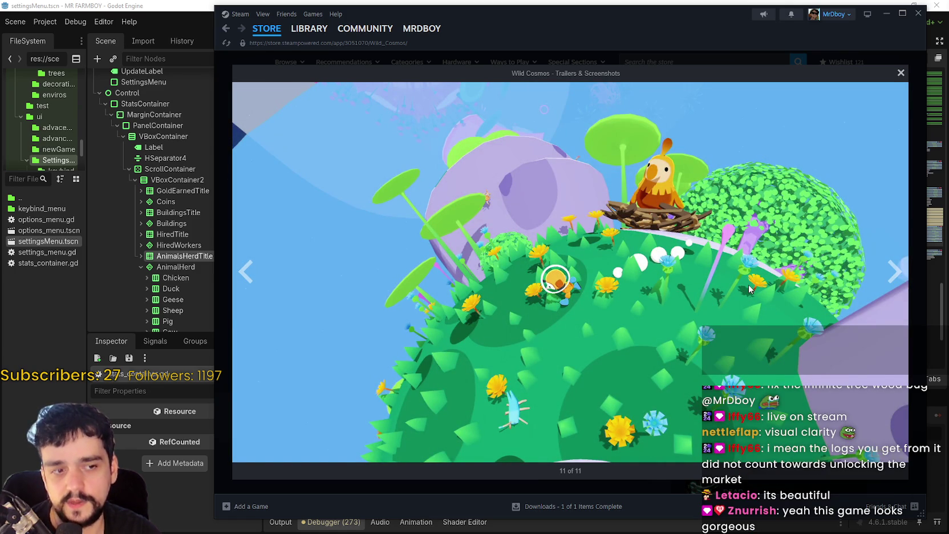
pyautogui.click(888, 279)
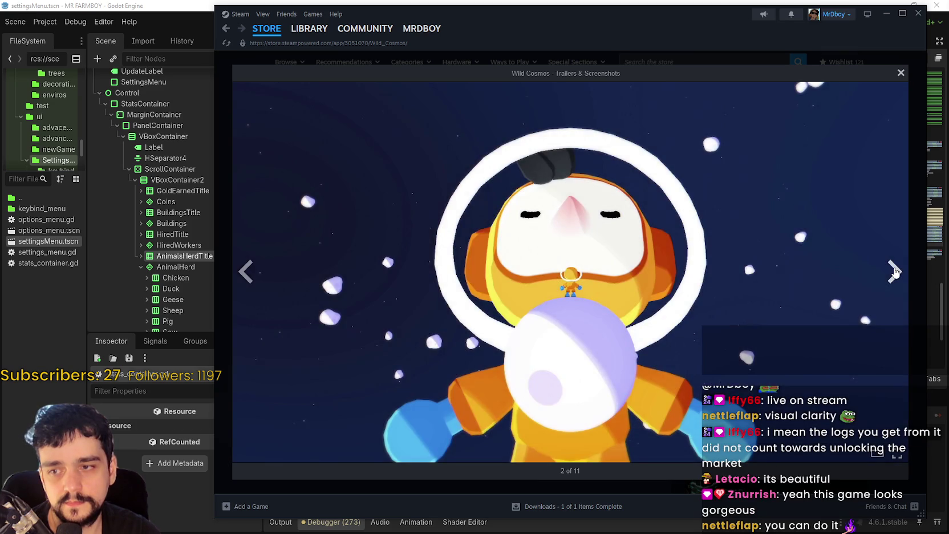
pyautogui.click(893, 274)
pyautogui.click(893, 273)
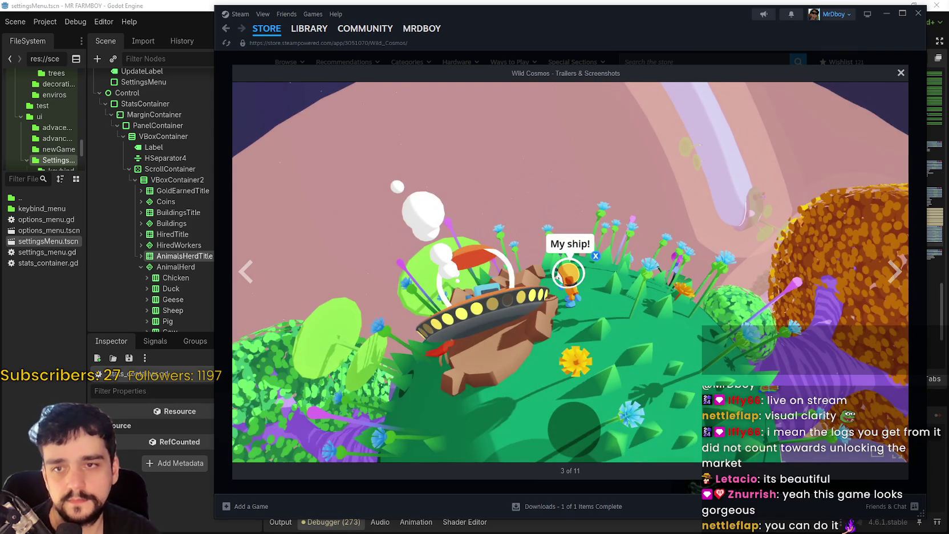
pyautogui.click(908, 80)
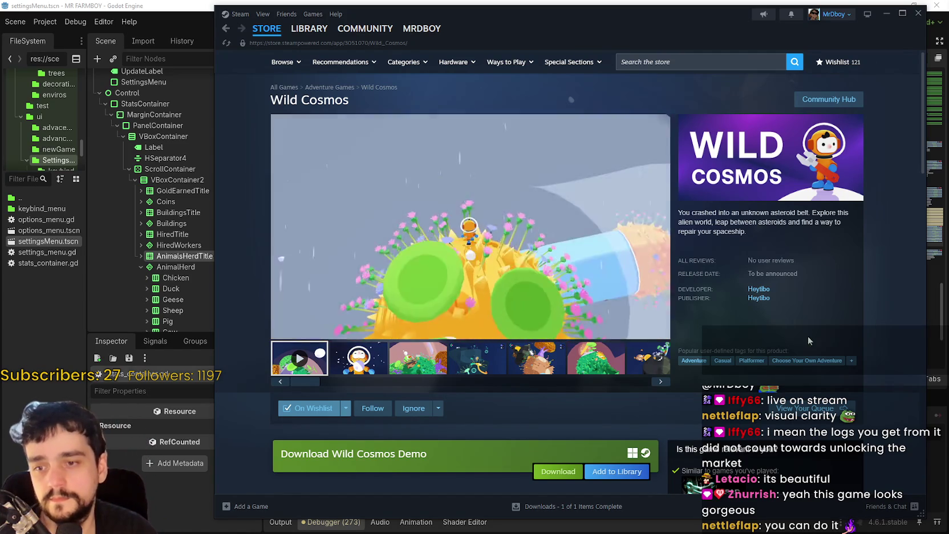
# Enter 'to vo' in the Steam store search box
pyautogui.moveTo(506, 290)
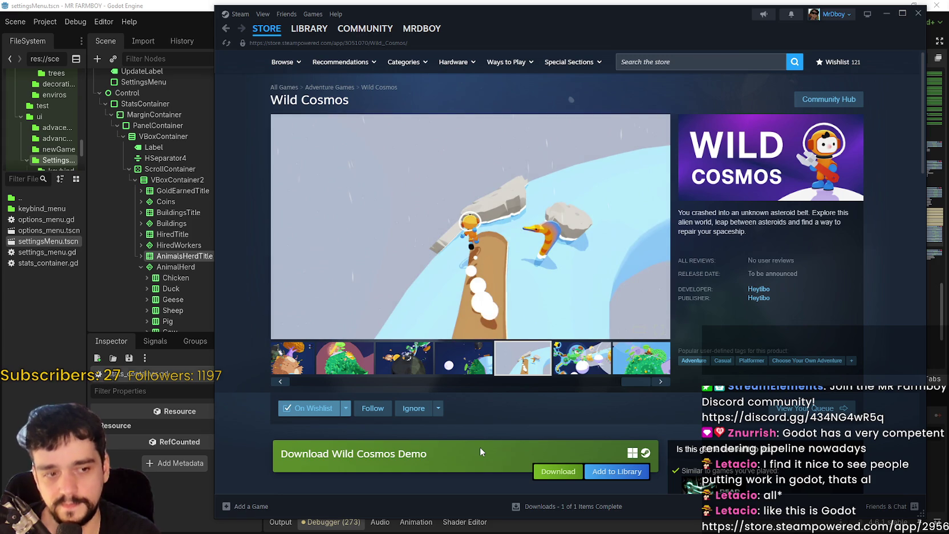
pyautogui.click(659, 68)
pyautogui.write('Road')
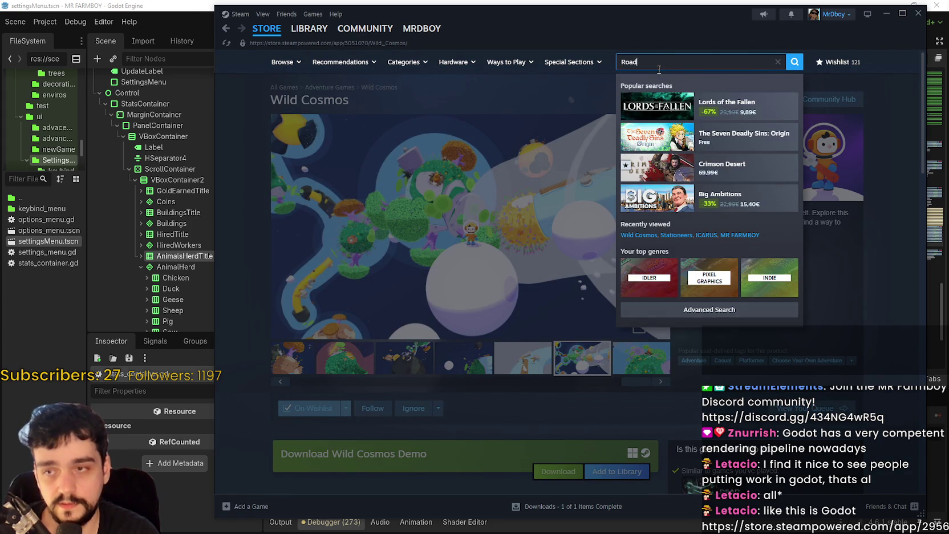
pyautogui.write('to v')
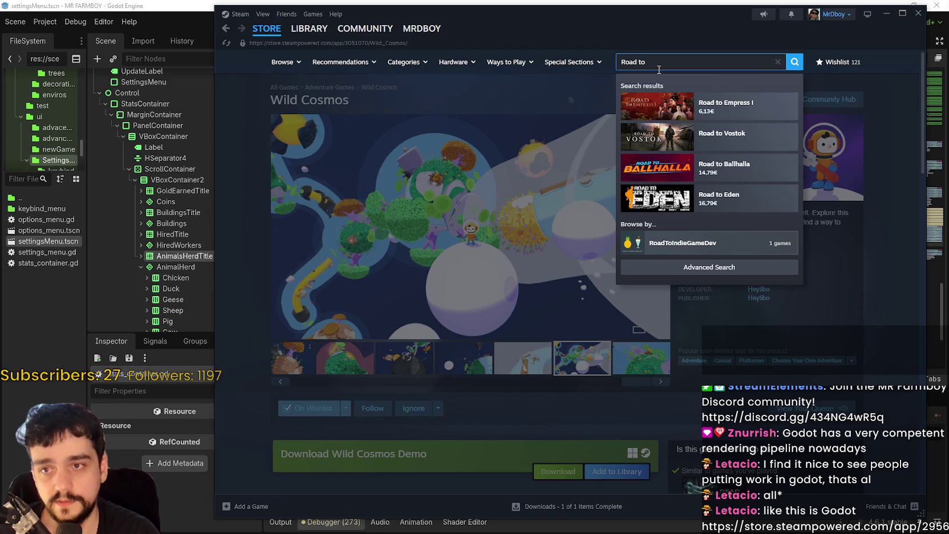
pyautogui.write('o')
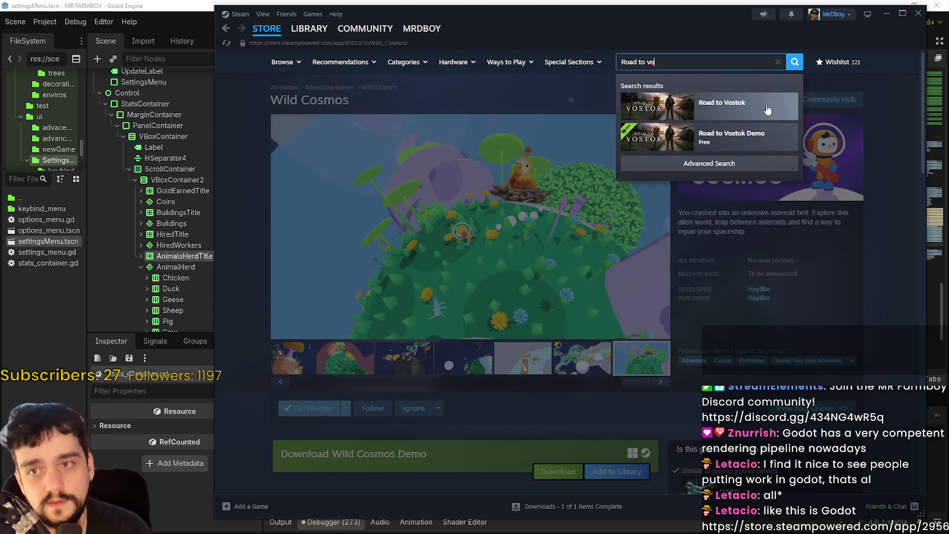
# Open Road to Vostok, check its 7 Apr, 2026 release date, then search 'PVKK'
pyautogui.click(645, 110)
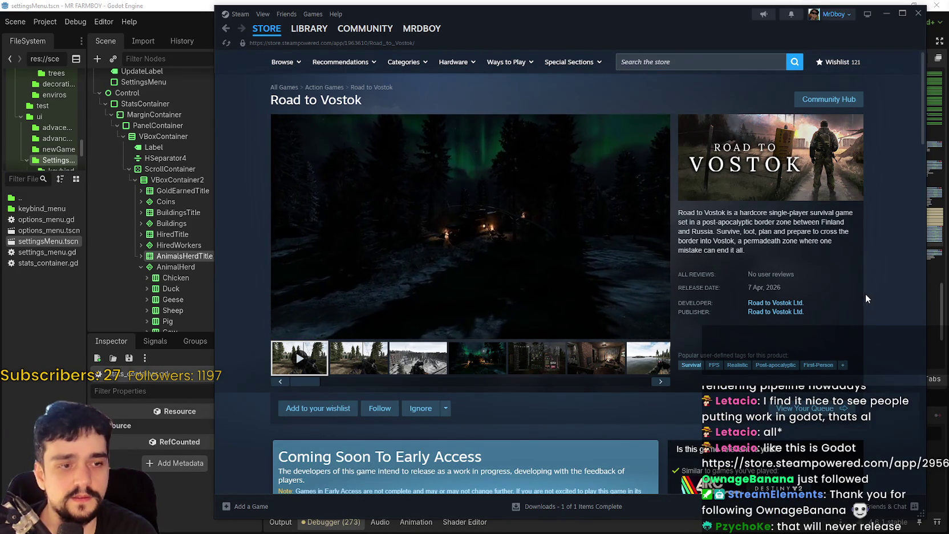
pyautogui.moveTo(746, 288); pyautogui.dragTo(789, 286)
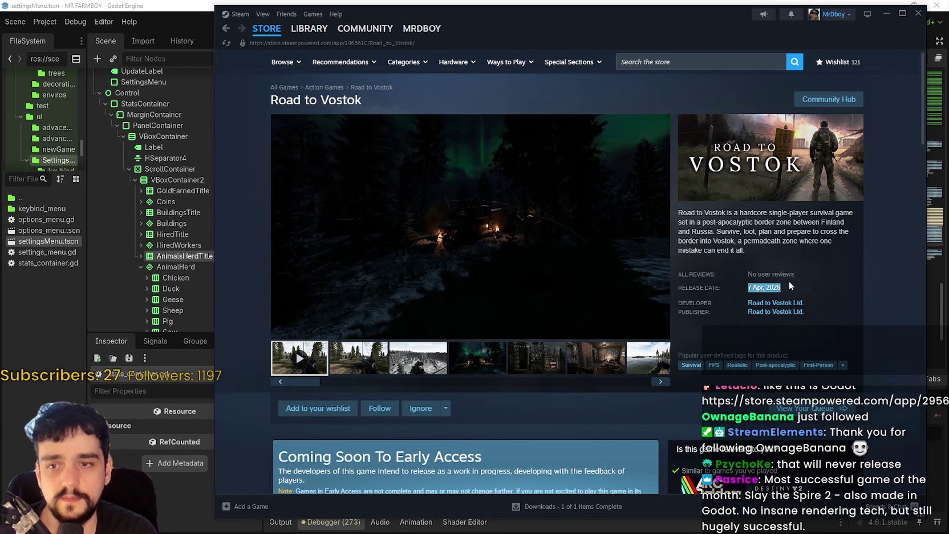
pyautogui.scroll(-4, 873, 366)
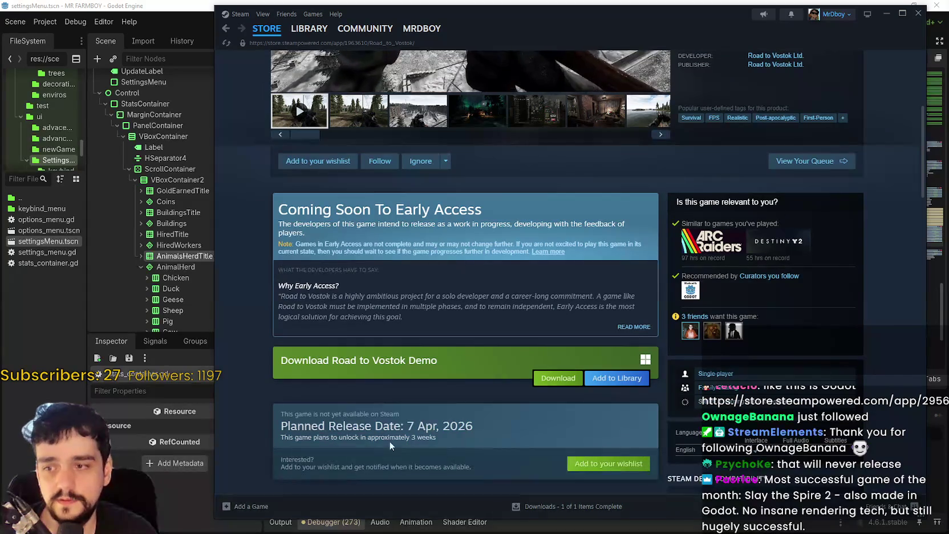
pyautogui.scroll(4, 436, 437)
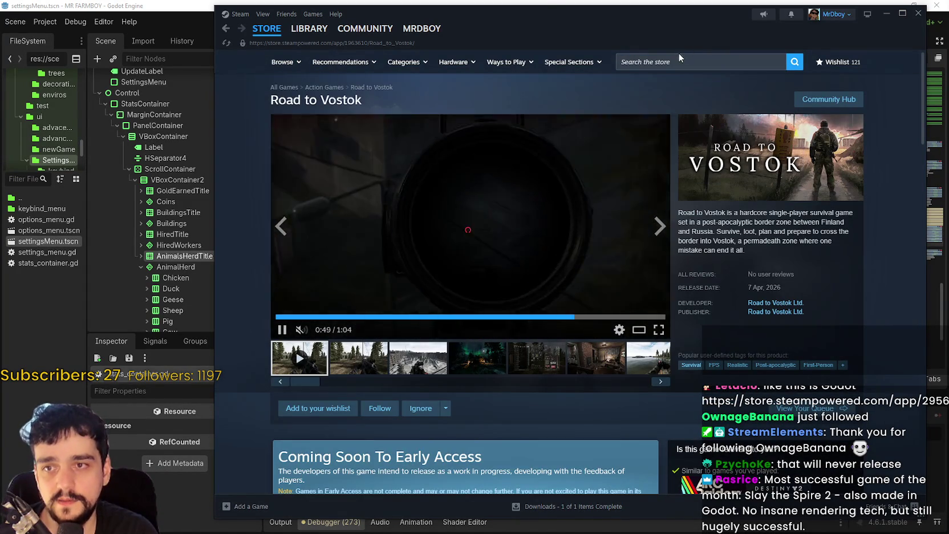
pyautogui.click(680, 58)
pyautogui.write('P')
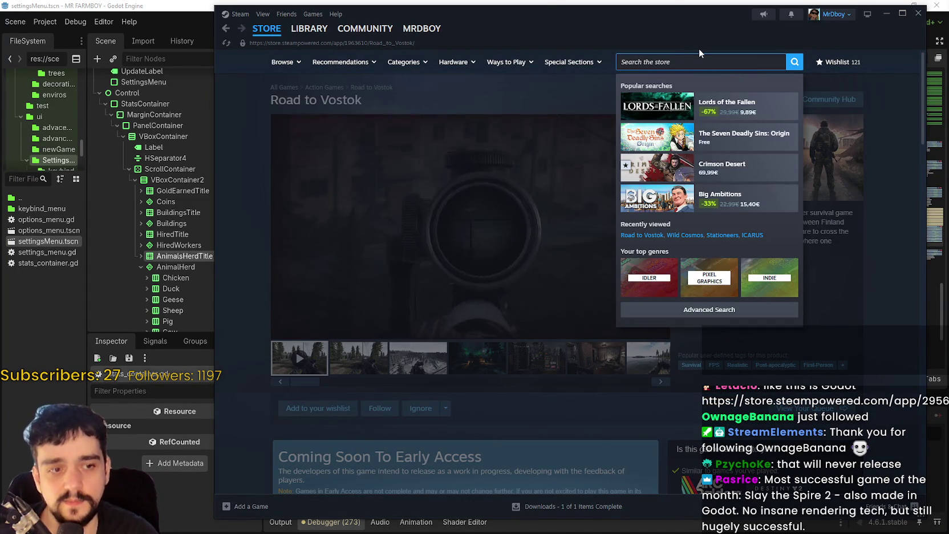
pyautogui.write('VKK')
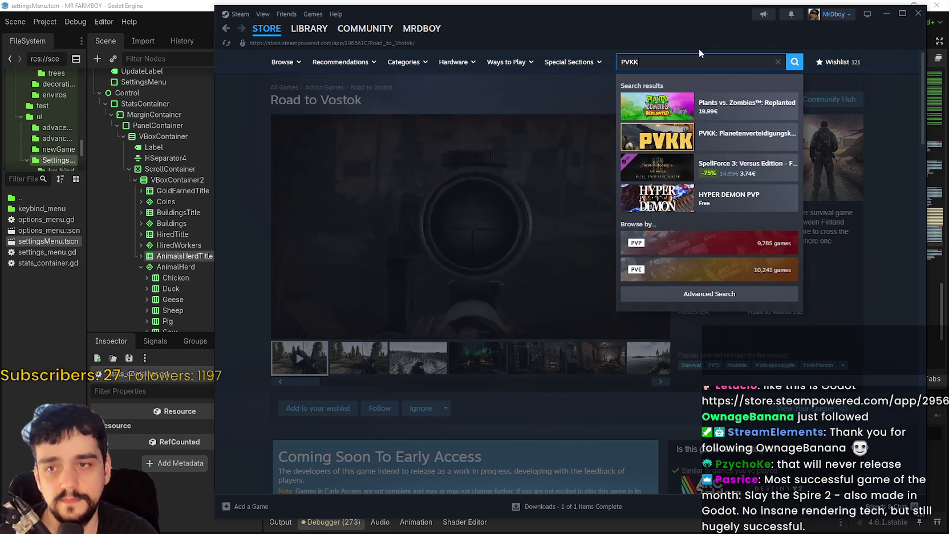
# Open the PVKK: Planetenverteidigungskanonenkommandant store page, then start a new store search
pyautogui.click(741, 106)
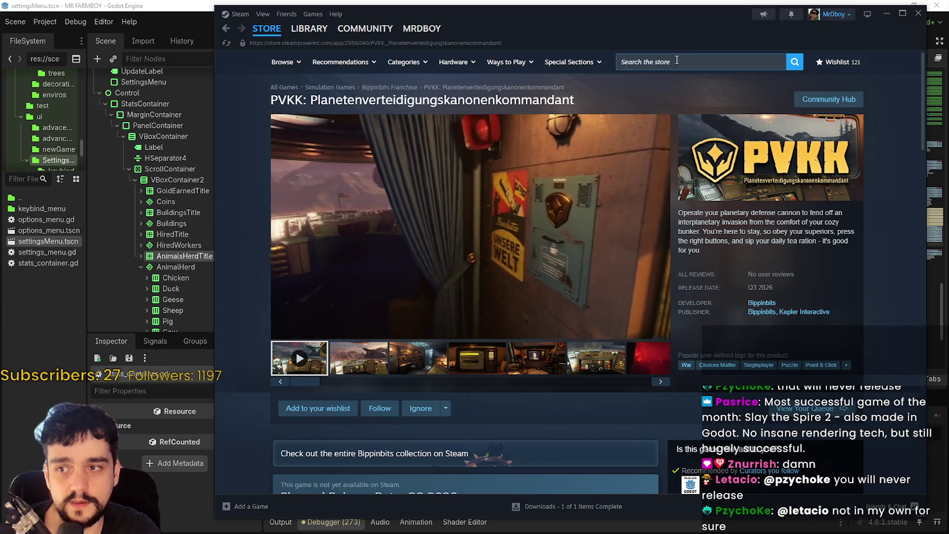
pyautogui.click(677, 59)
# Search 'Slay' and open the Slay the Spire 2 store page
pyautogui.write('Slay')
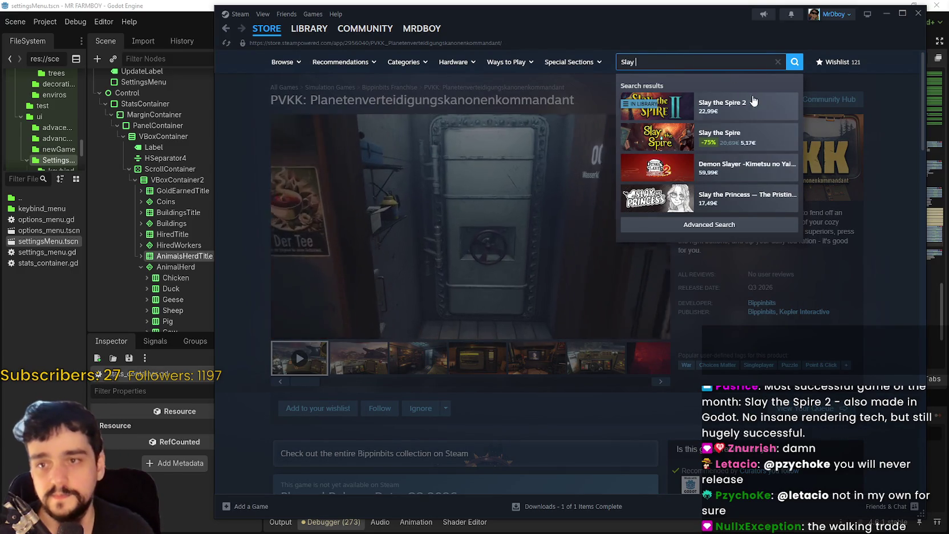
pyautogui.click(722, 106)
pyautogui.moveTo(324, 36)
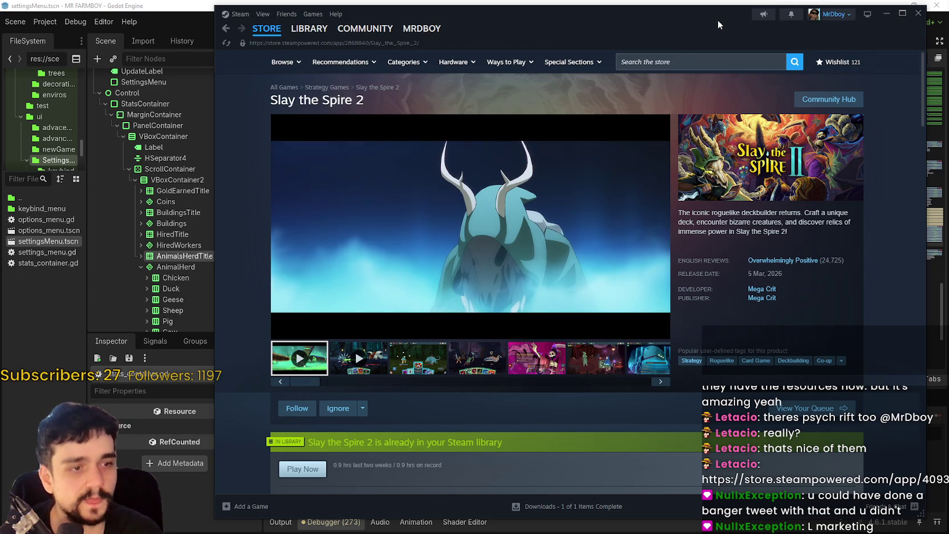
# Search the store for 'Psychic', fixing typos, and open the Psych Rift page
pyautogui.click(639, 62)
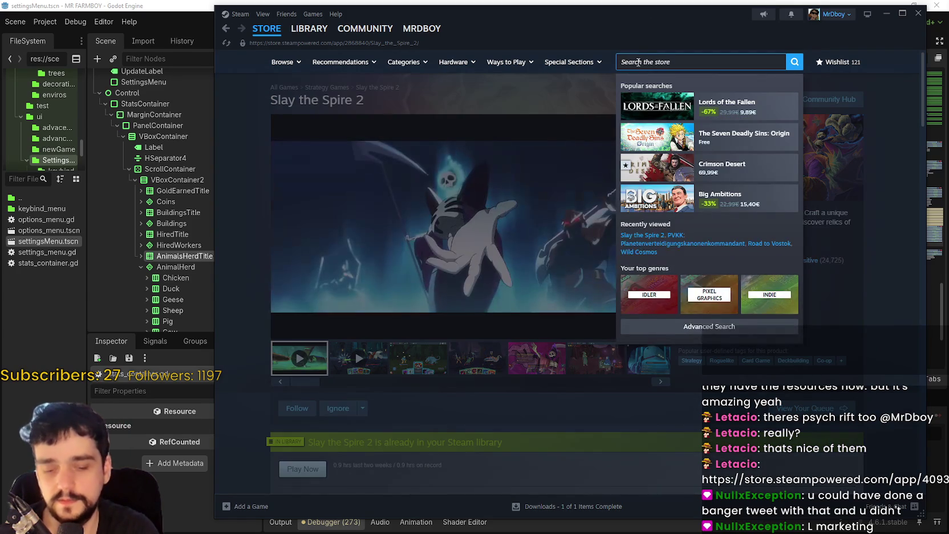
pyautogui.write('Physic')
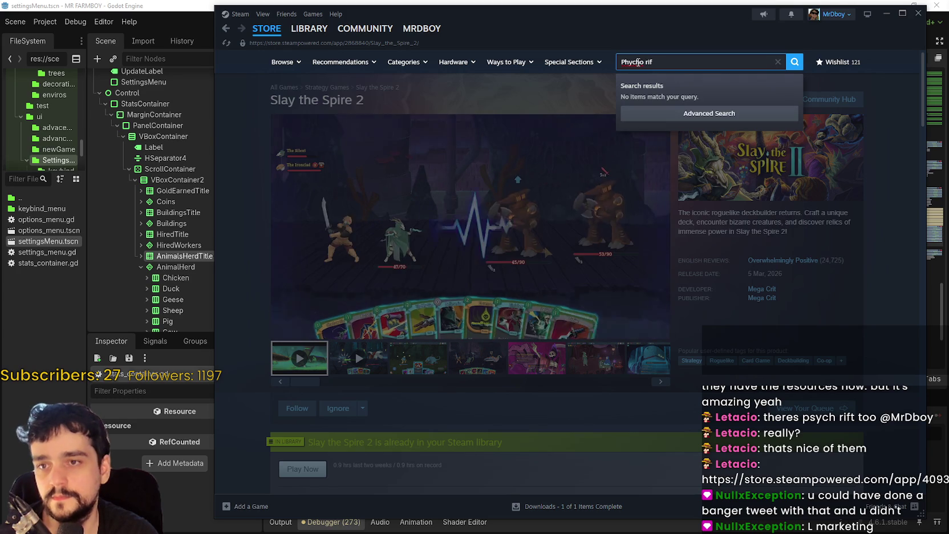
pyautogui.hotkey('ctrl', 'a')
pyautogui.press('BackSpace')
pyautogui.write('P')
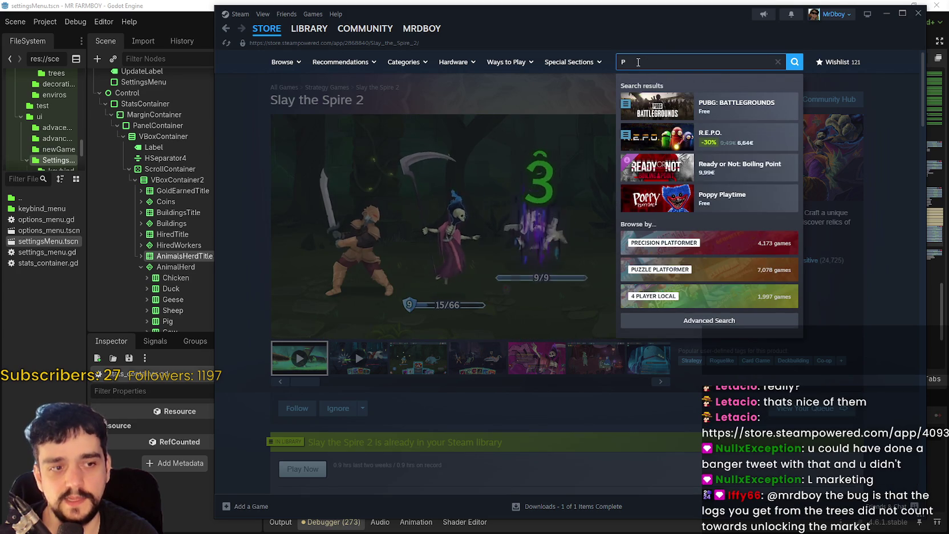
pyautogui.write('sy')
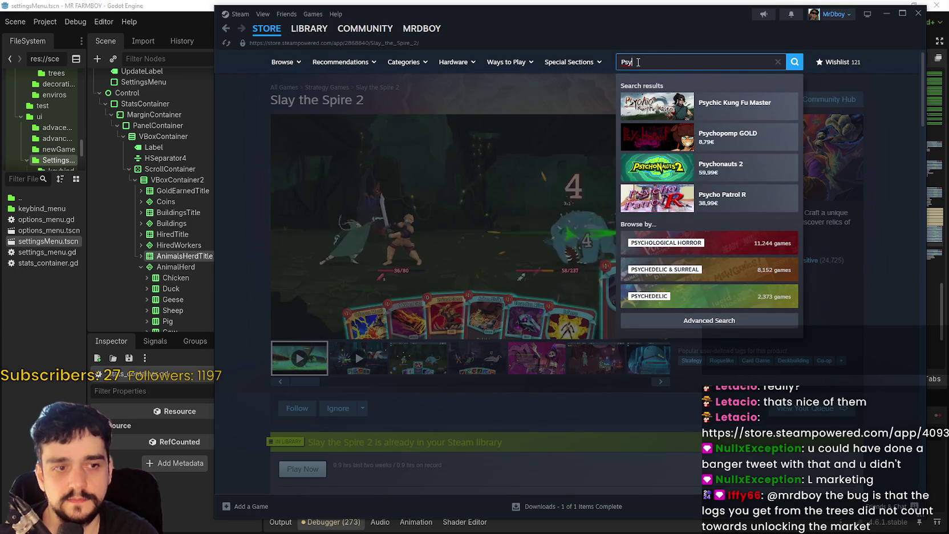
pyautogui.write('h')
pyautogui.press('BackSpace')
pyautogui.press('BackSpace')
pyautogui.write('ch')
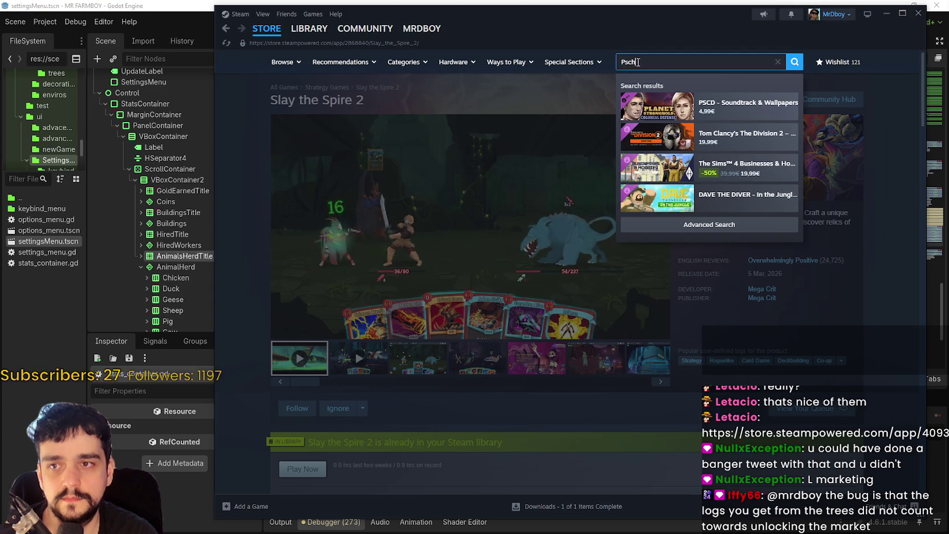
pyautogui.press('BackSpace')
pyautogui.press('BackSpace')
pyautogui.press('BackSpace')
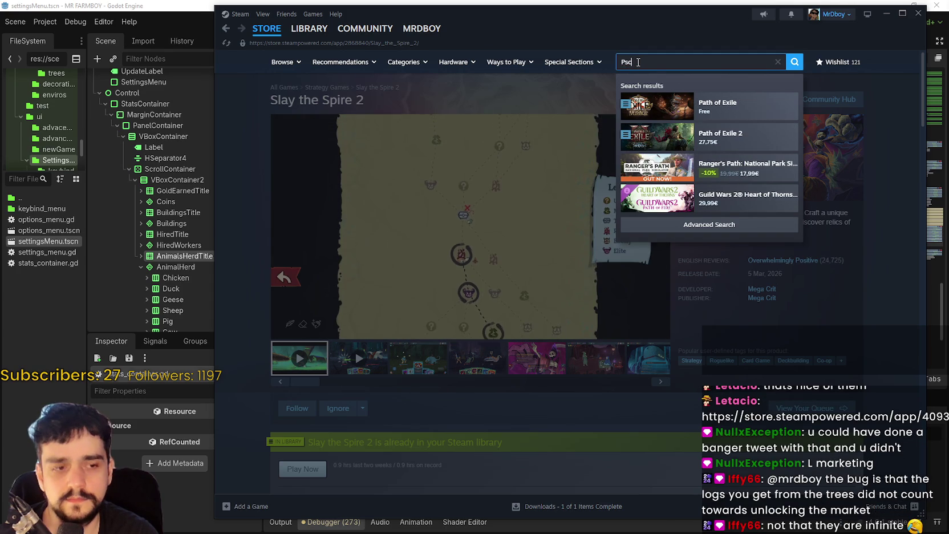
pyautogui.write('Ps')
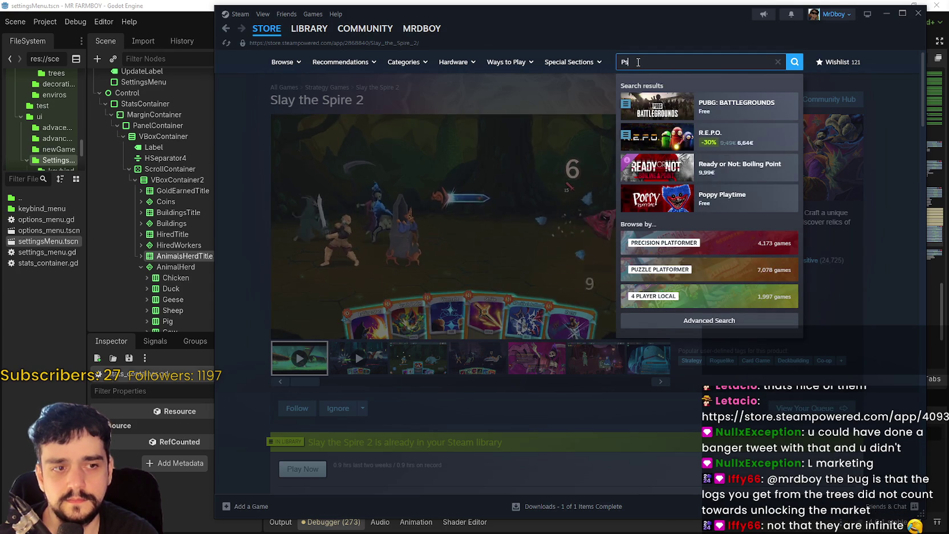
pyautogui.write('ychic')
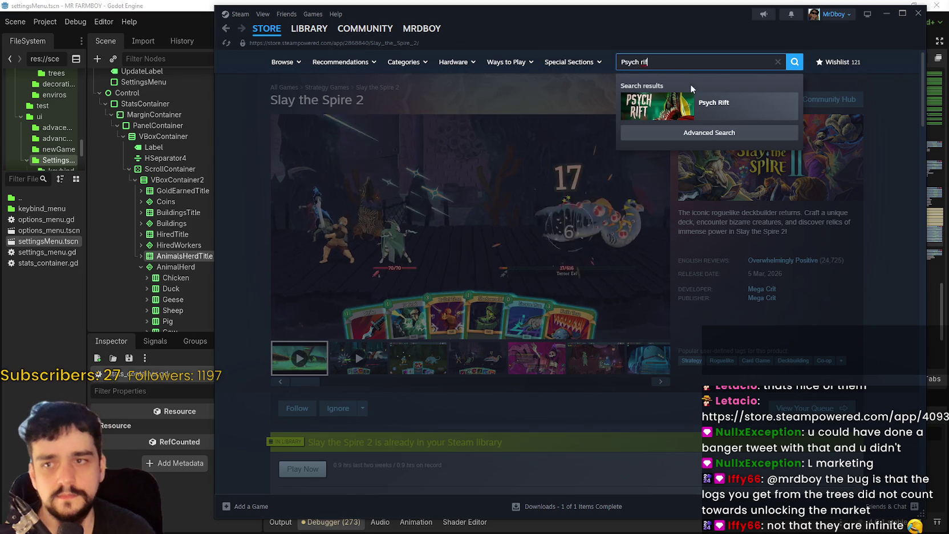
pyautogui.click(742, 109)
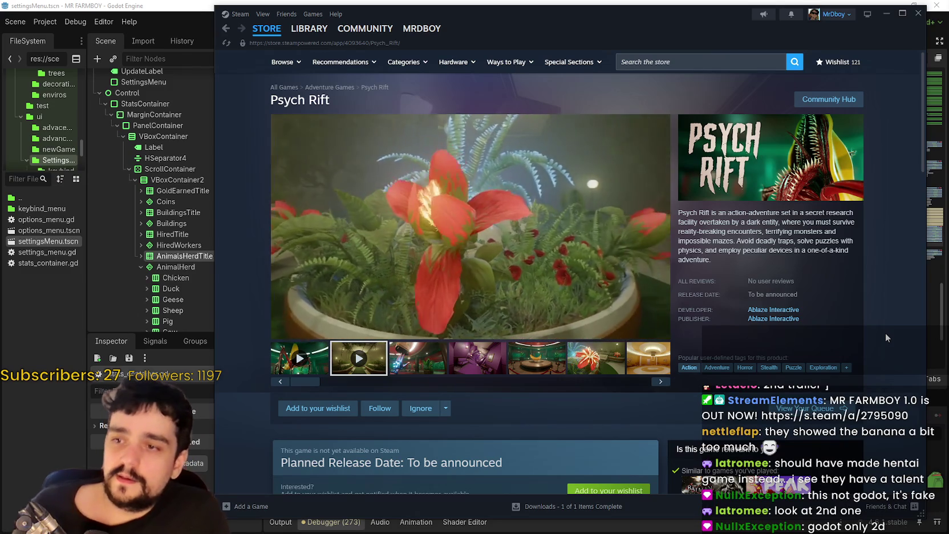
# Pause the Psych Rift trailer at 0:04
pyautogui.click(517, 315)
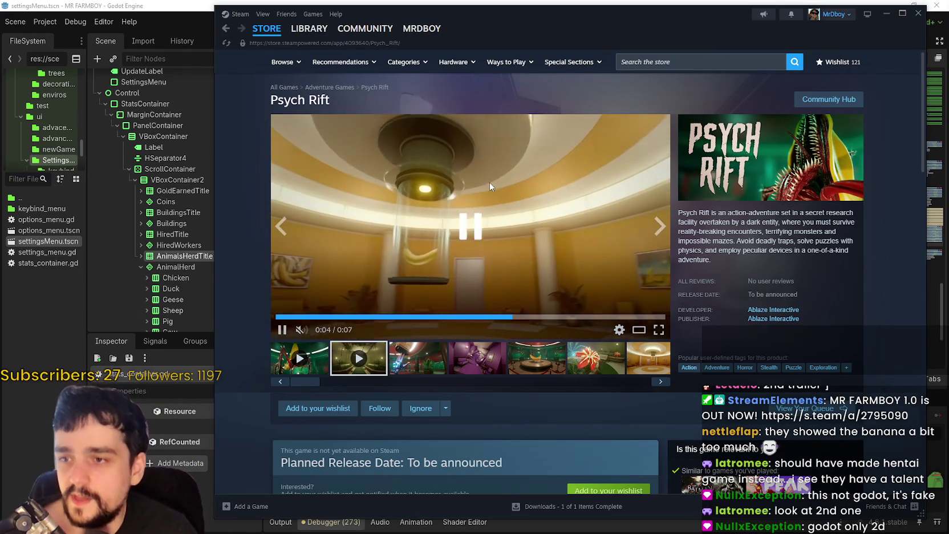
# Restart the purple hallway clip from 0:00, pausing it briefly before resuming playback
pyautogui.moveTo(518, 315); pyautogui.dragTo(336, 318)
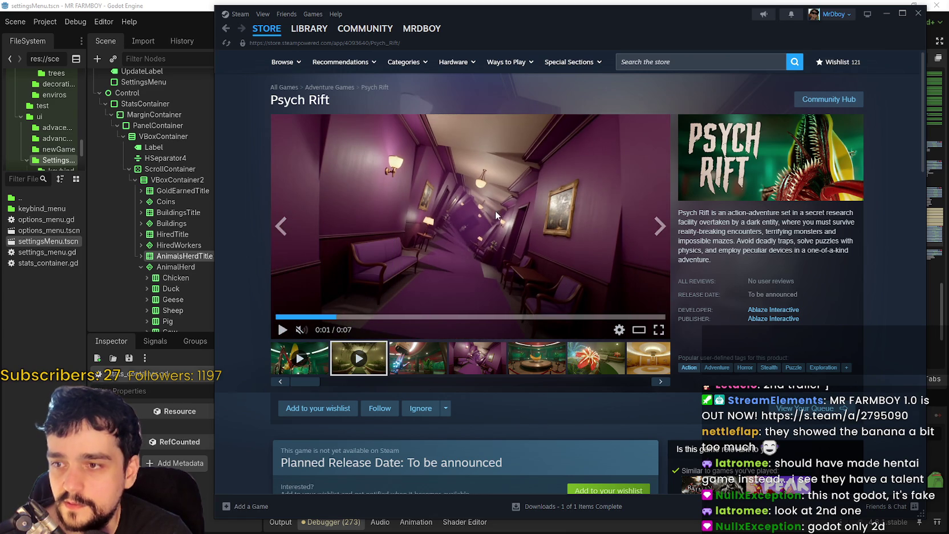
pyautogui.click(313, 317)
pyautogui.click(363, 242)
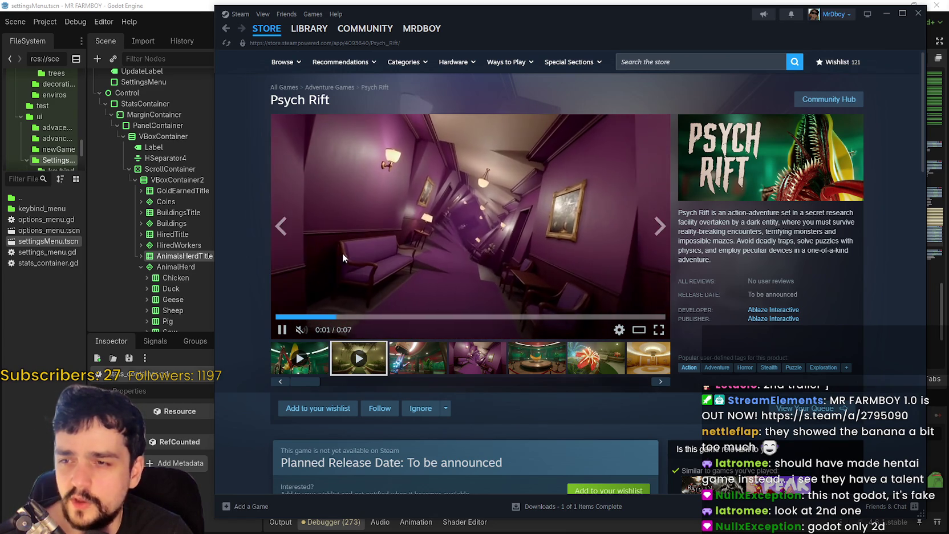
pyautogui.click(403, 211)
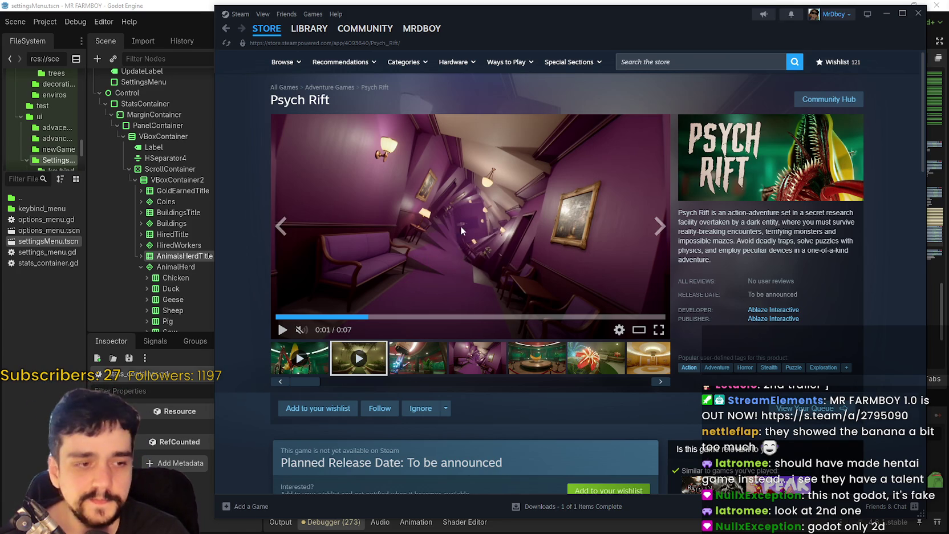
pyautogui.click(413, 192)
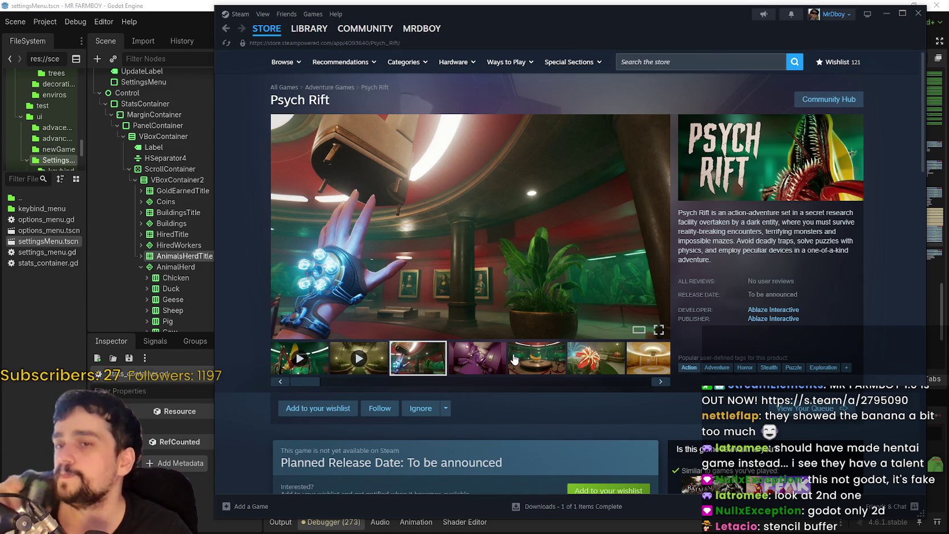
pyautogui.scroll(-3, 514, 360)
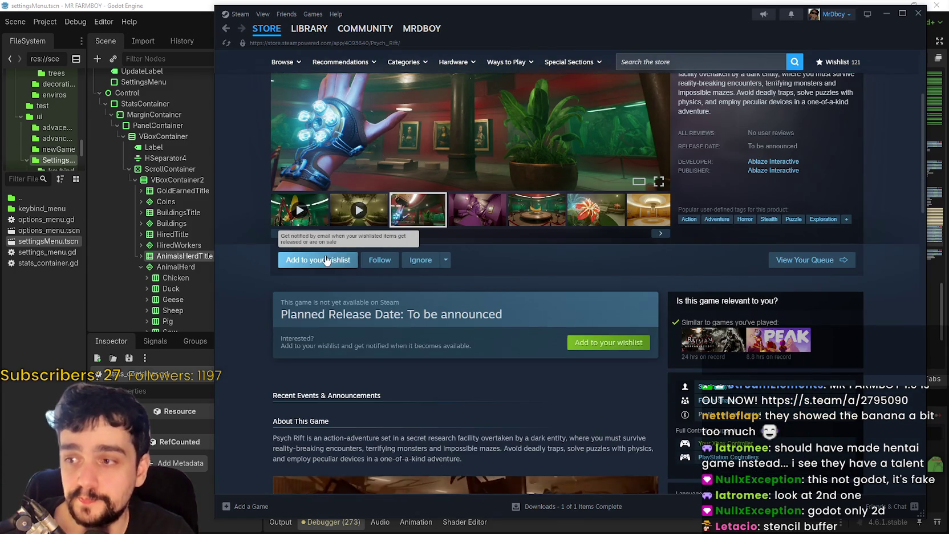
# Read the Psych Rift description, then wishlist the game, raising the wishlist count to 122
pyautogui.scroll(-10, 385, 337)
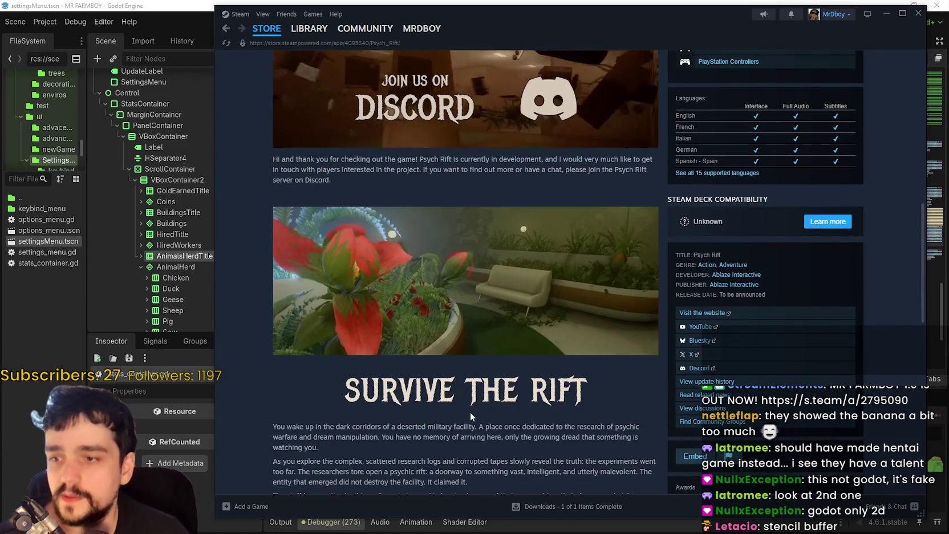
pyautogui.scroll(-12, 556, 460)
pyautogui.scroll(8, 559, 453)
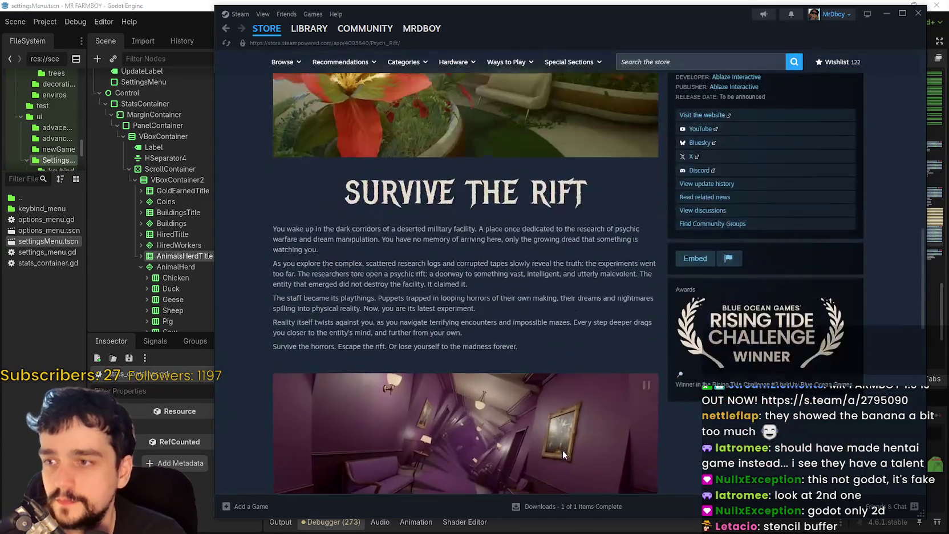
pyautogui.scroll(15, 563, 448)
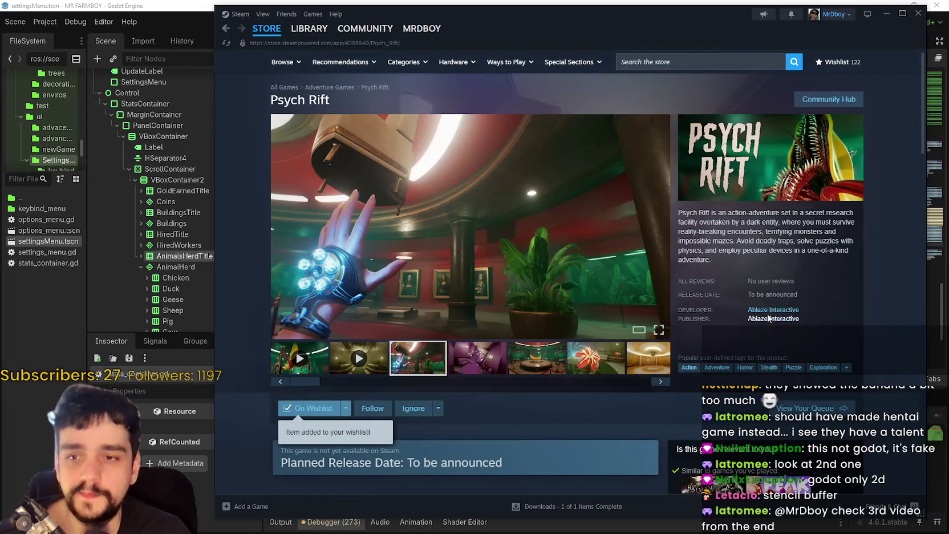
pyautogui.click(276, 30)
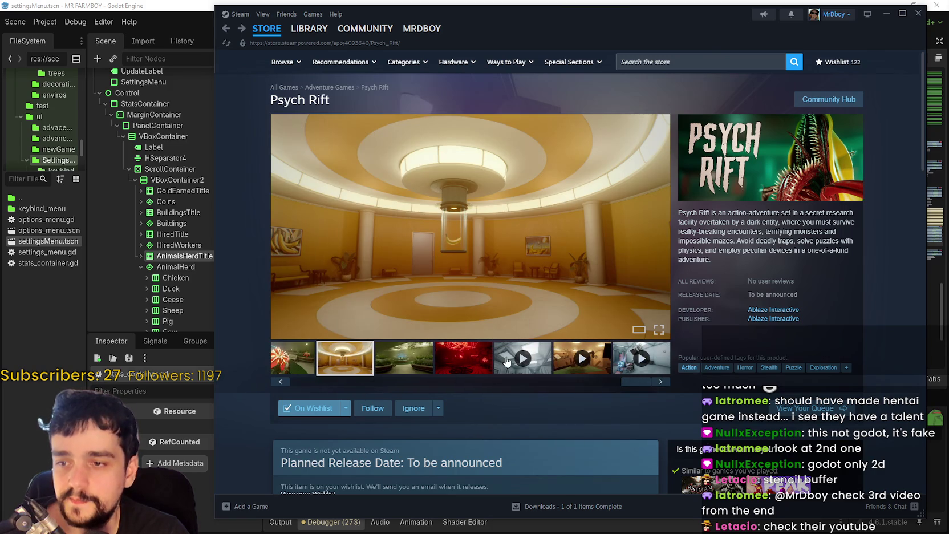
# Play the fifth gameplay video from 0:16, then the Telekinesis preview, and return to the store front
pyautogui.click(533, 368)
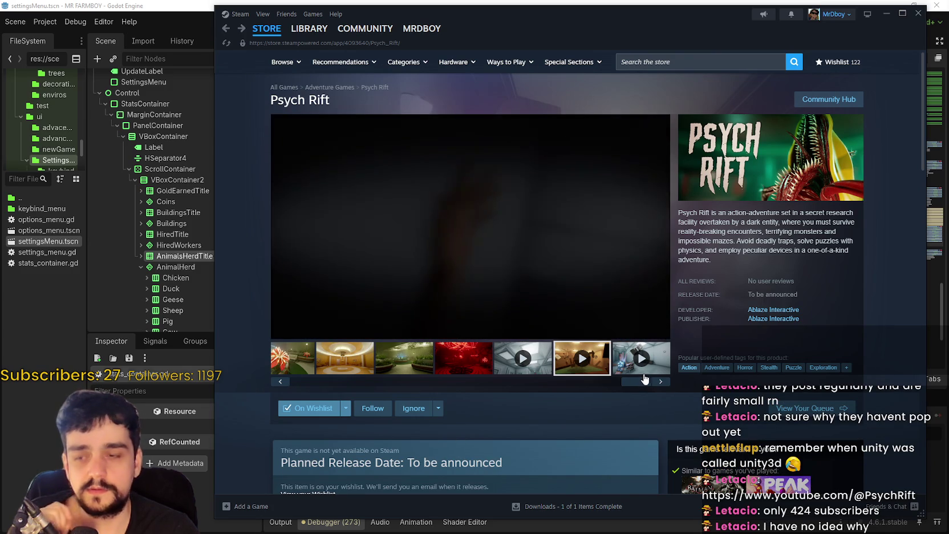
pyautogui.click(450, 322)
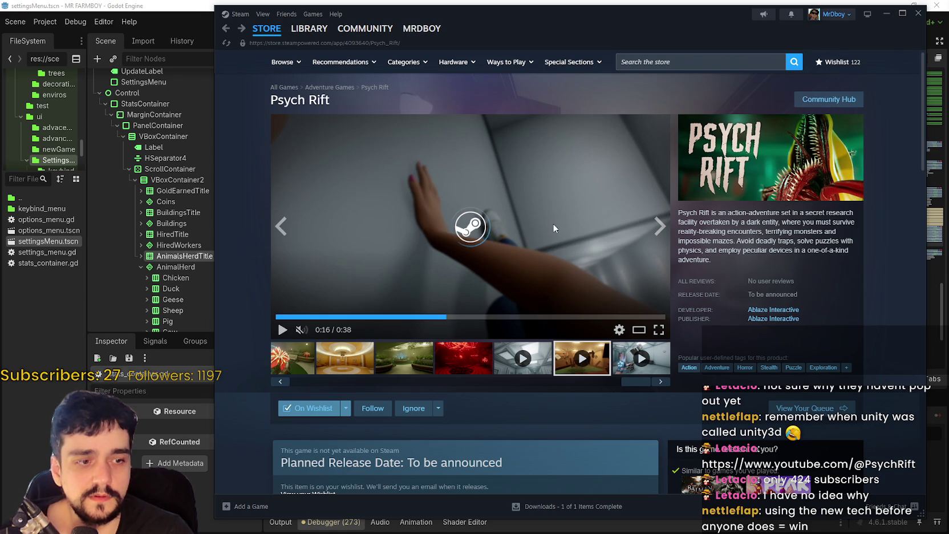
pyautogui.moveTo(260, 35)
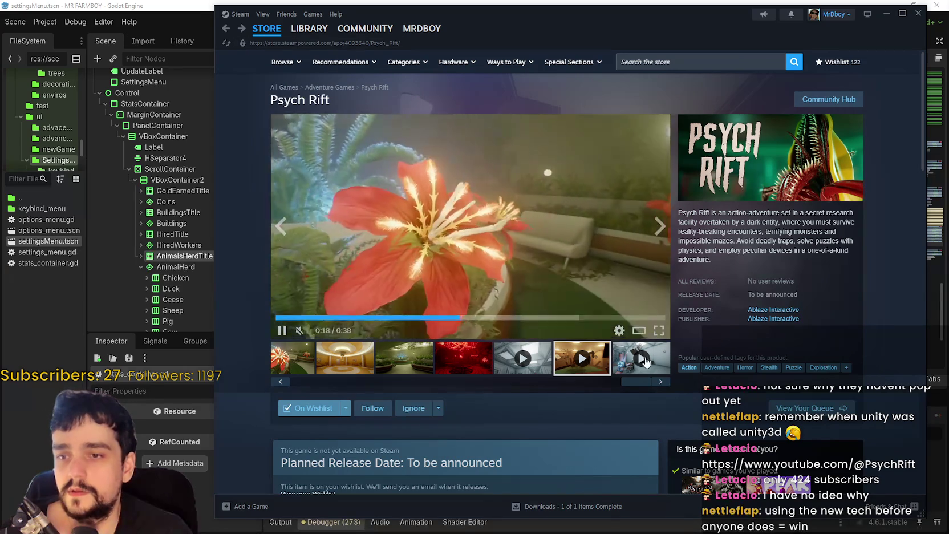
pyautogui.click(638, 374)
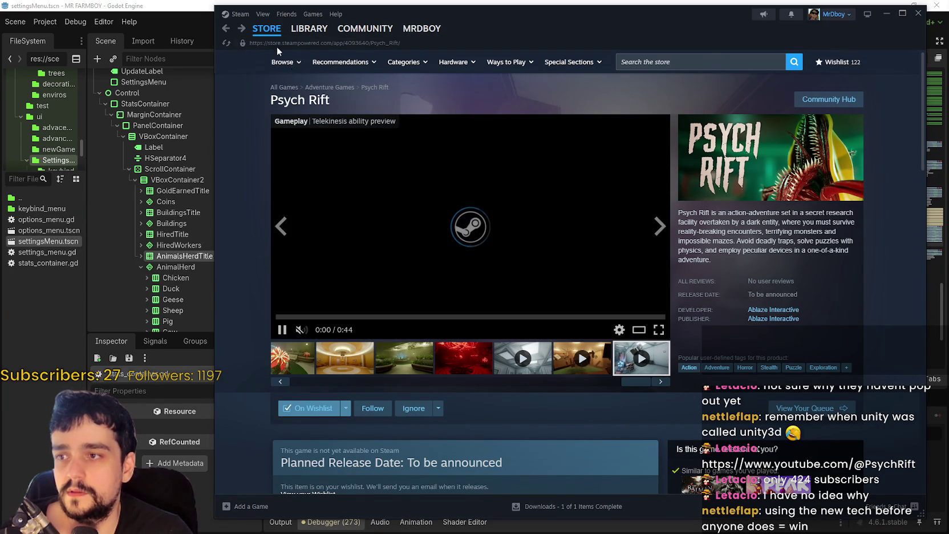
pyautogui.click(263, 29)
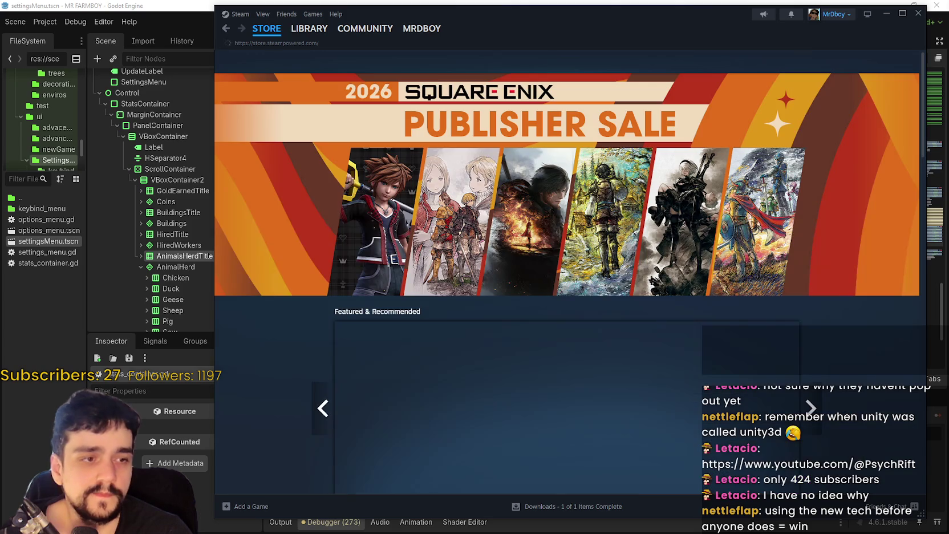
# Open the Crimson Desert store page from the front page, then follow its Pearl Abyss developer link
pyautogui.scroll(-2, 736, 296)
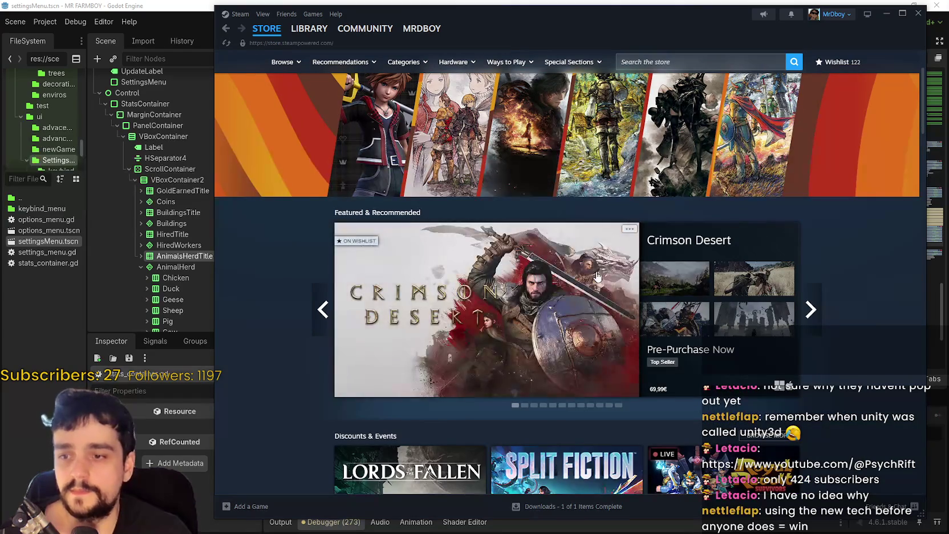
pyautogui.click(598, 276)
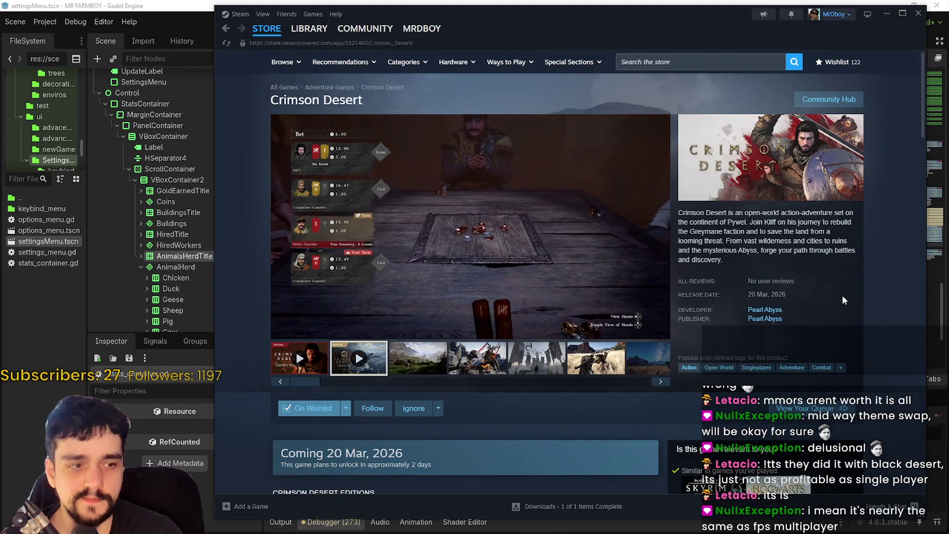
pyautogui.click(776, 308)
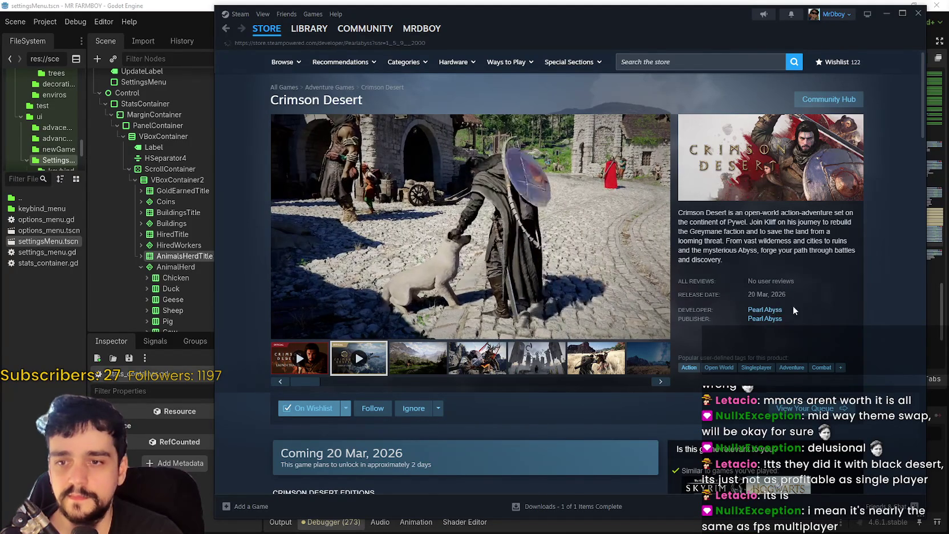
# Open Black Desert from Pearl Abyss's new releases and let its trailer play past 1:10
pyautogui.scroll(-2, 738, 304)
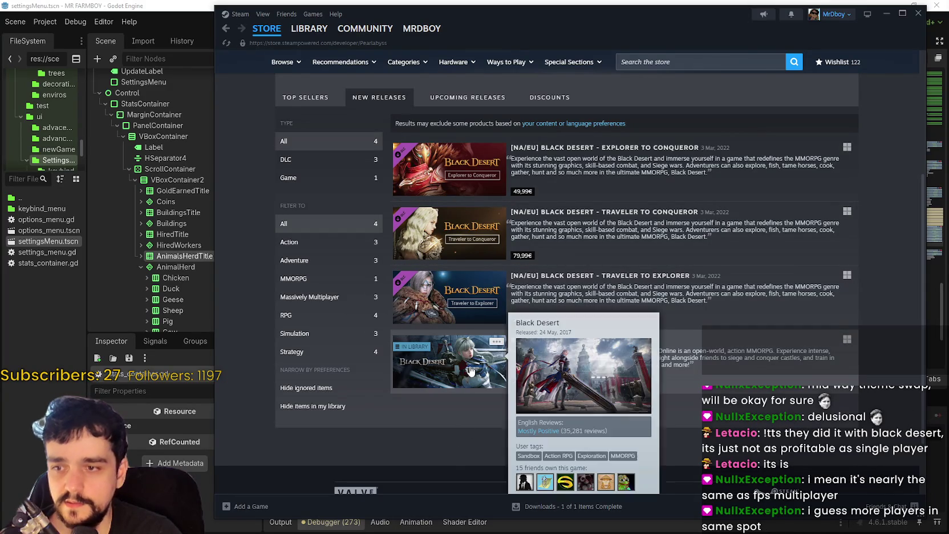
pyautogui.click(469, 370)
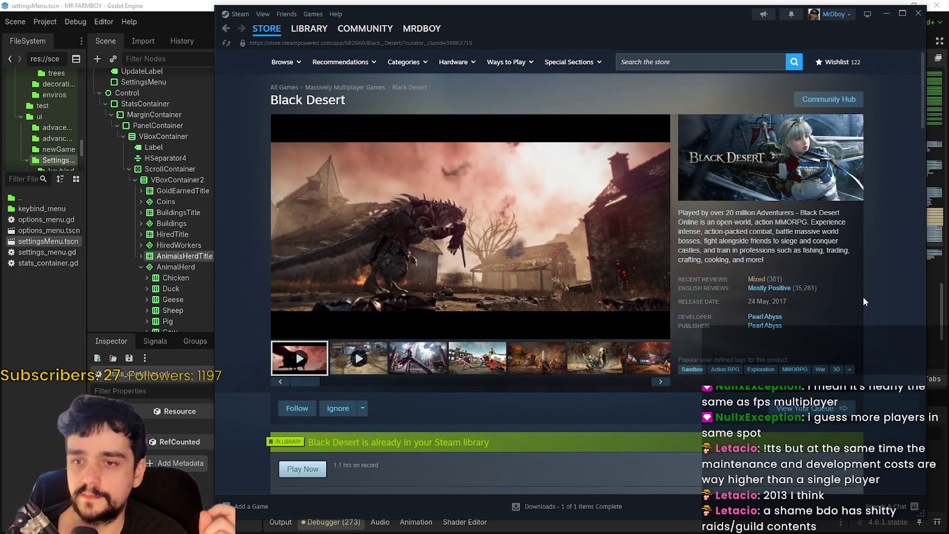
pyautogui.moveTo(511, 235)
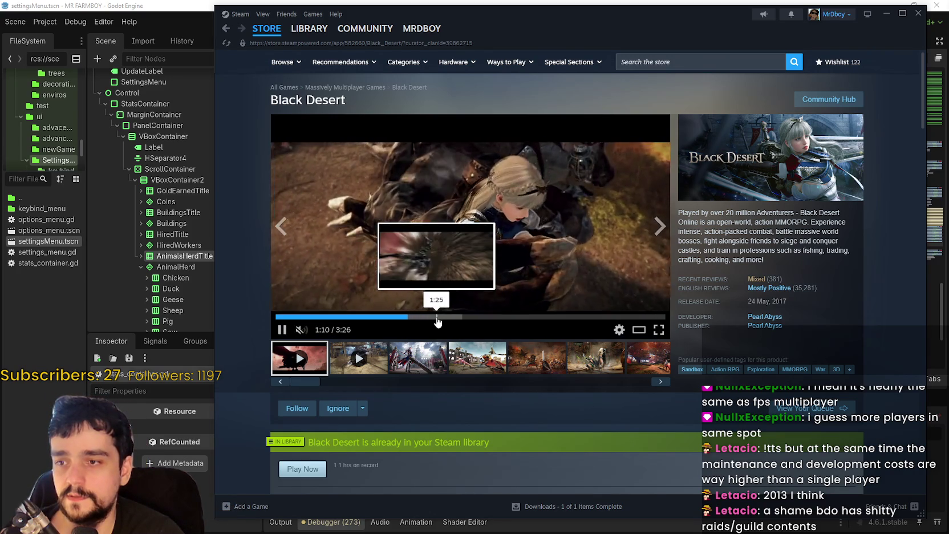
# Skip the Black Desert trailer ahead past 1:40, then play the Seraph Combat Trailer fullscreen
pyautogui.click(463, 316)
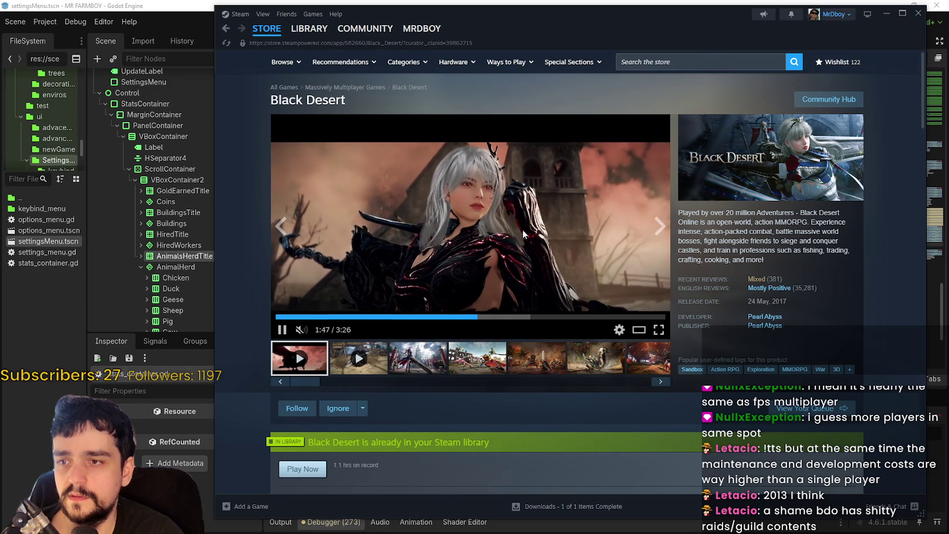
pyautogui.moveTo(779, 287)
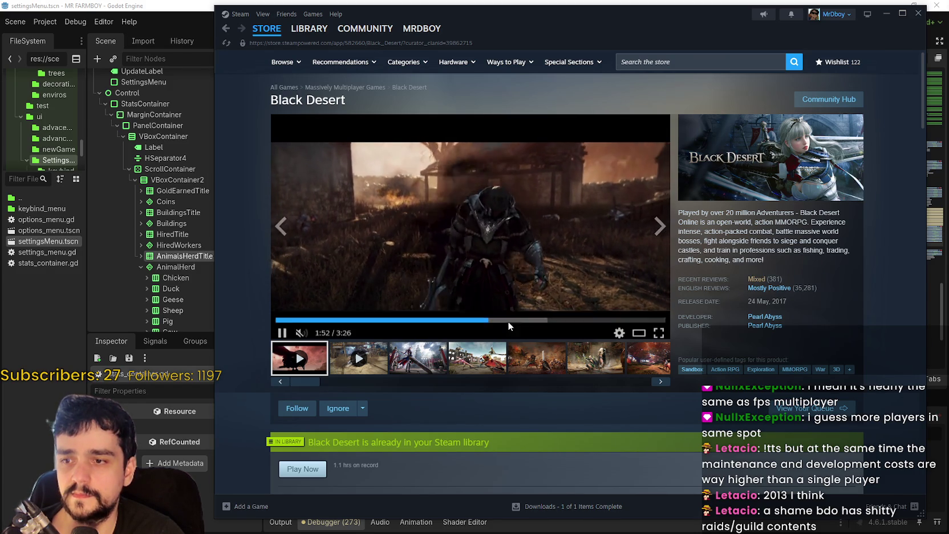
pyautogui.click(539, 317)
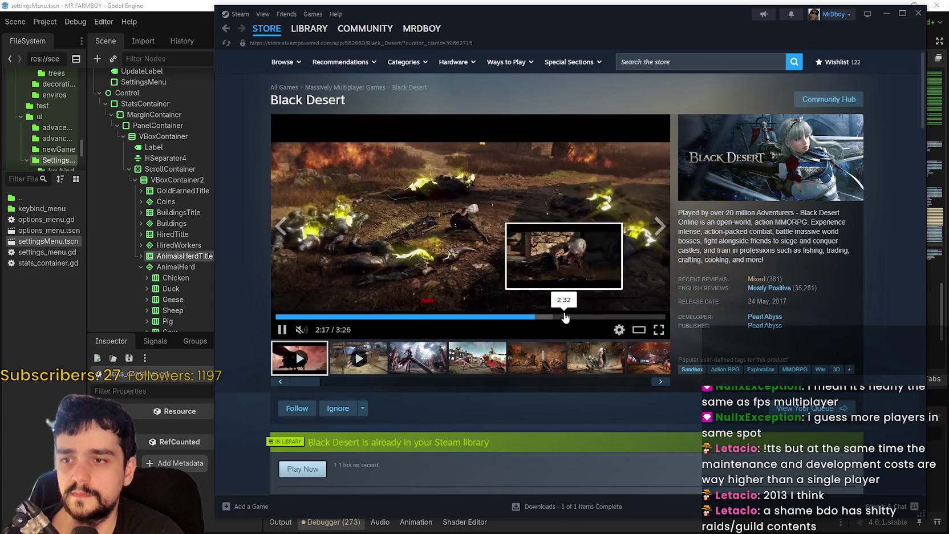
pyautogui.click(559, 317)
pyautogui.click(571, 317)
pyautogui.click(358, 363)
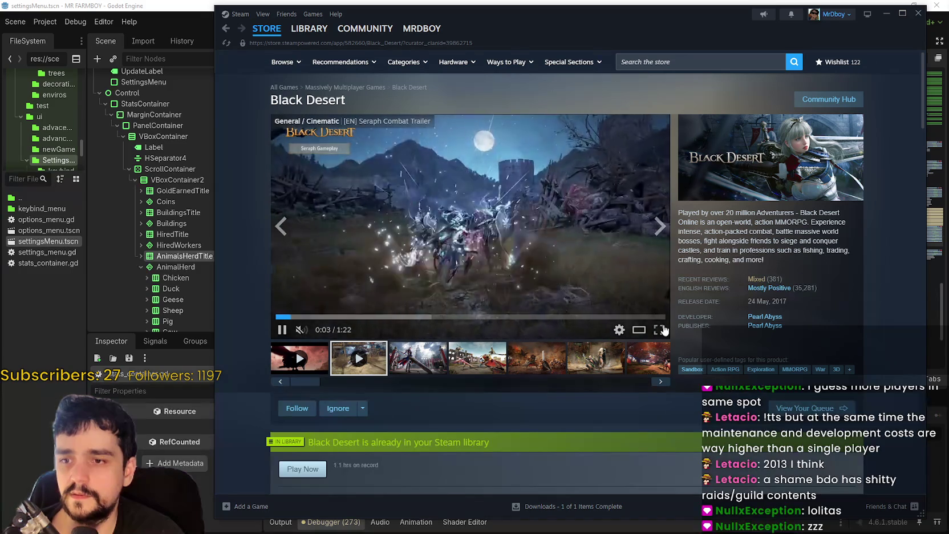
pyautogui.click(659, 330)
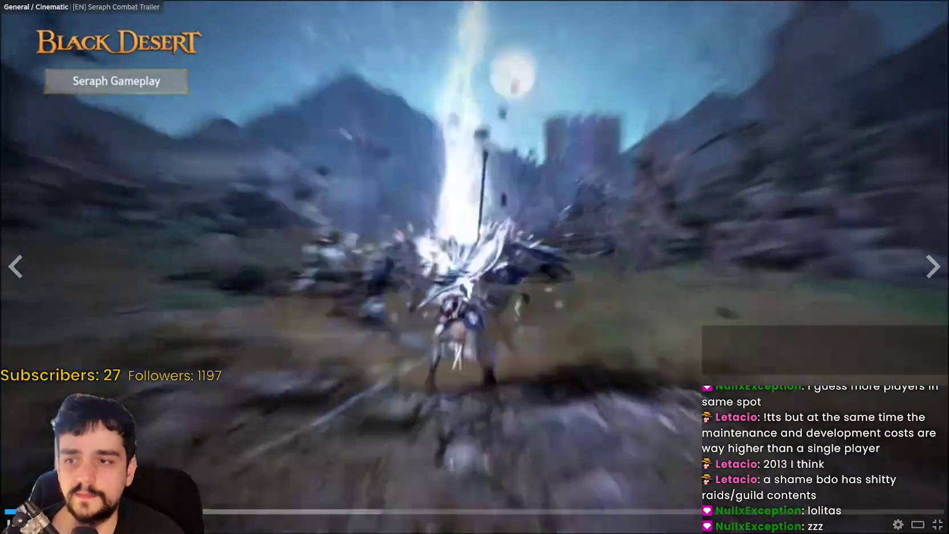
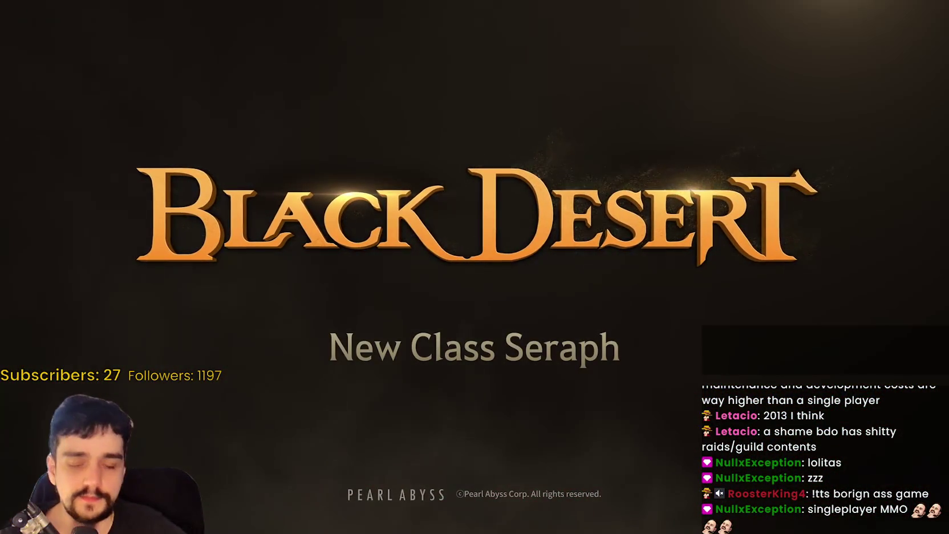
# Leave the Black Desert trailer, view a gameplay screenshot, and close the Steam store window
pyautogui.press('Escape')
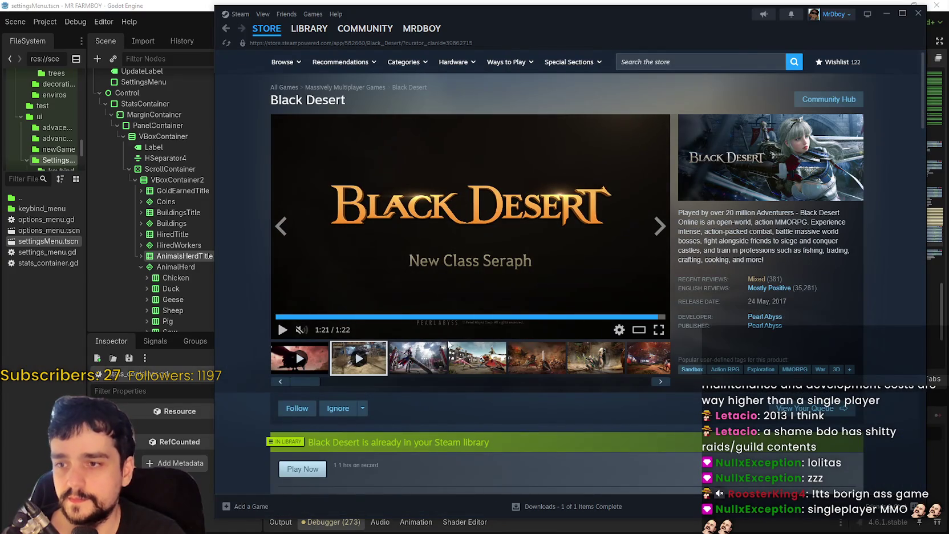
pyautogui.click(483, 366)
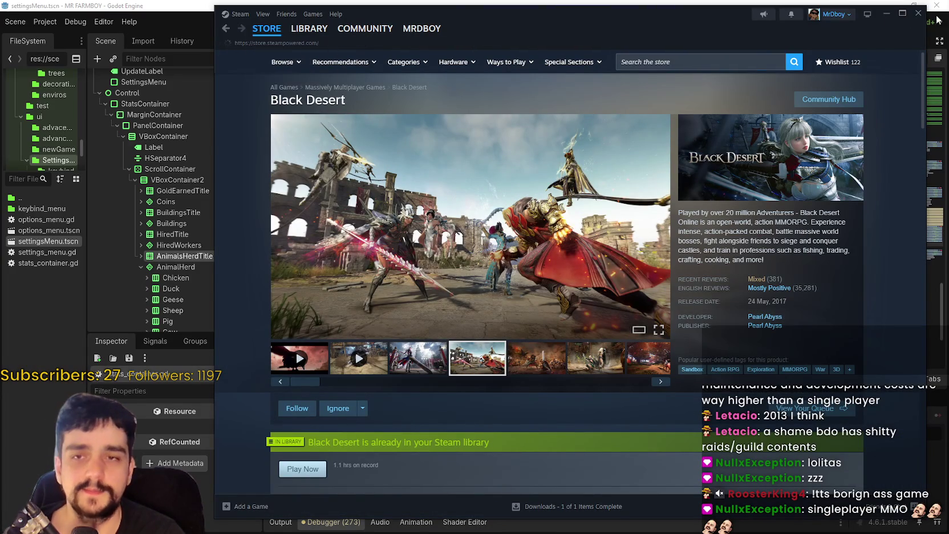
pyautogui.click(918, 12)
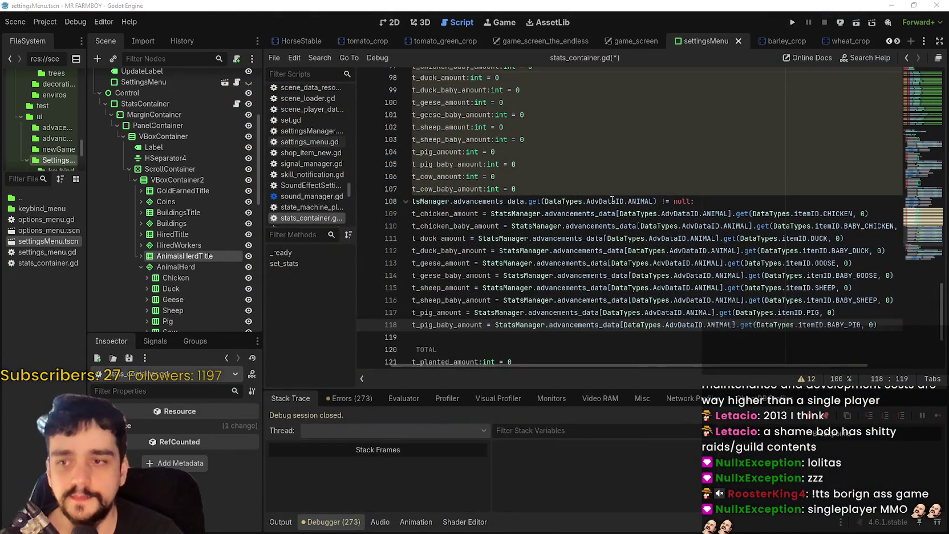
pyautogui.click(613, 201)
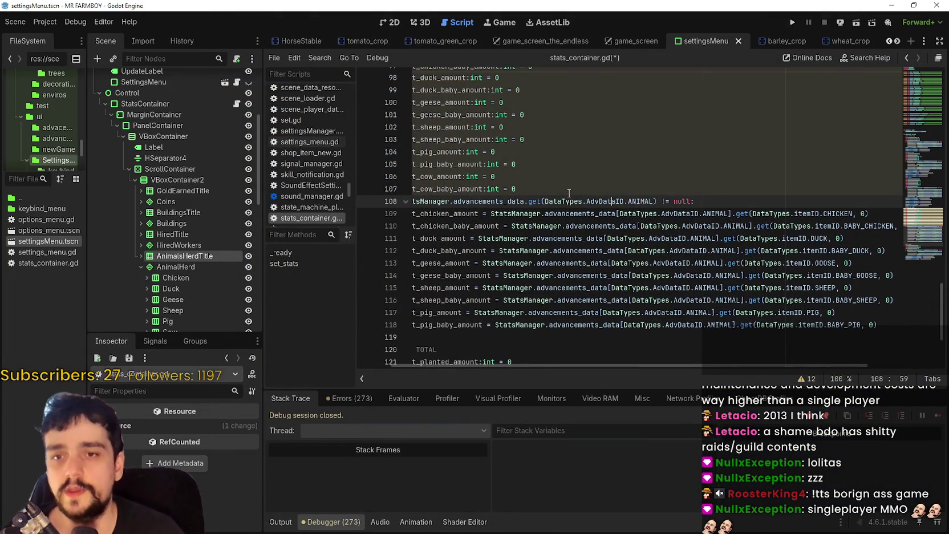
pyautogui.moveTo(565, 194); pyautogui.dragTo(570, 151)
pyautogui.click(577, 162)
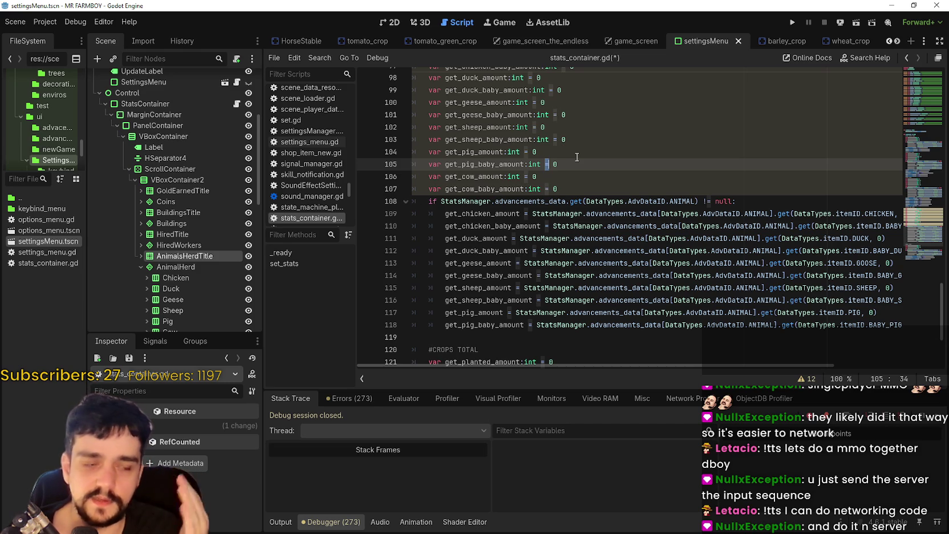
pyautogui.scroll(-2, 465, 266)
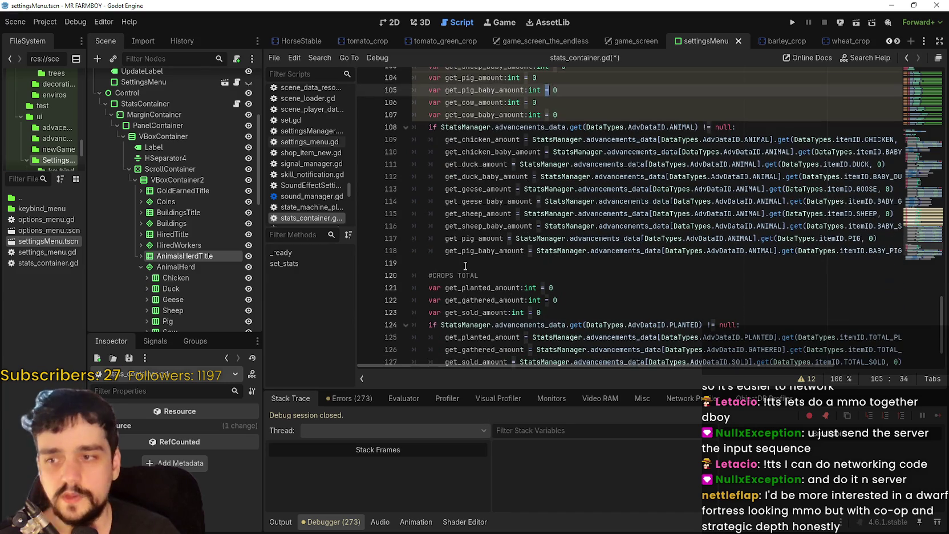
pyautogui.click(464, 266)
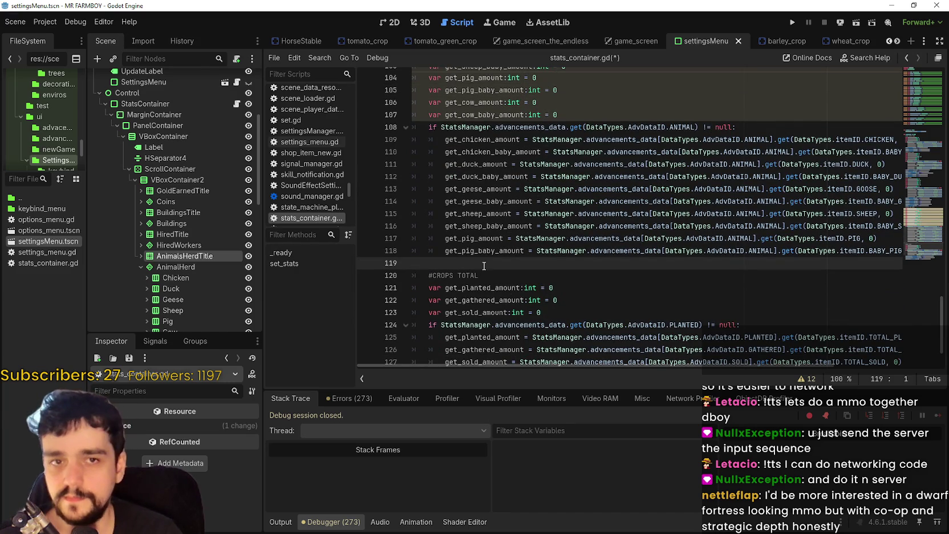
pyautogui.scroll(7, 569, 300)
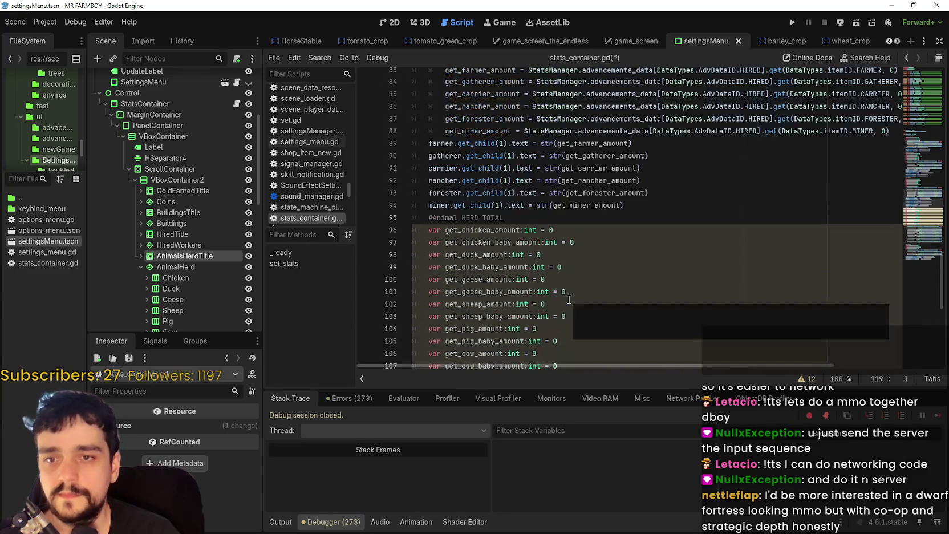
pyautogui.scroll(-4, 568, 300)
pyautogui.click(582, 220)
pyautogui.scroll(-4, 565, 285)
pyautogui.click(556, 219)
pyautogui.scroll(5, 564, 279)
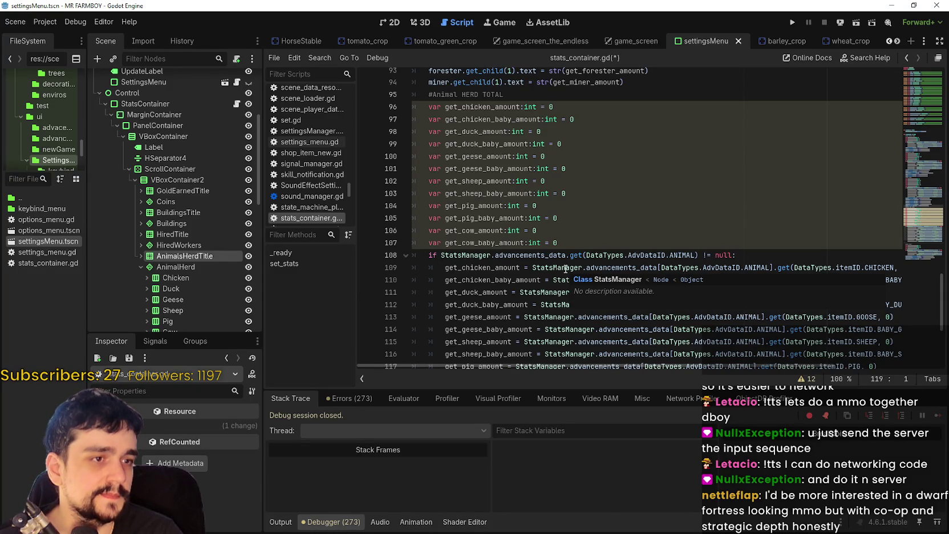
pyautogui.scroll(2, 566, 268)
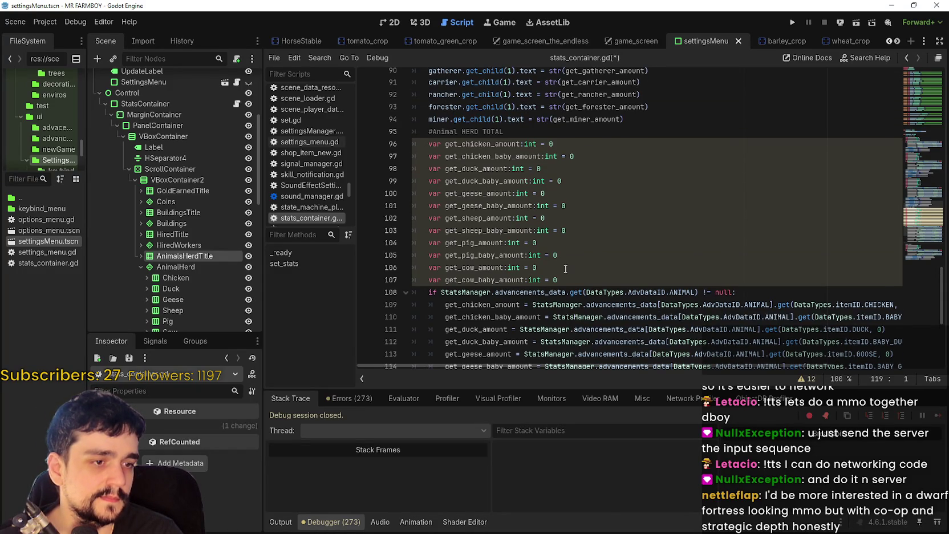
pyautogui.scroll(-5, 565, 268)
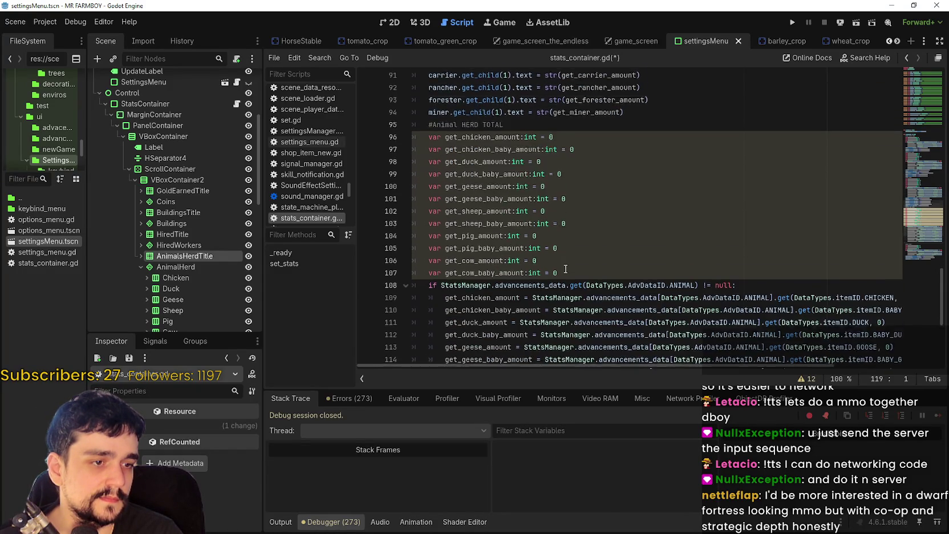
pyautogui.moveTo(565, 267)
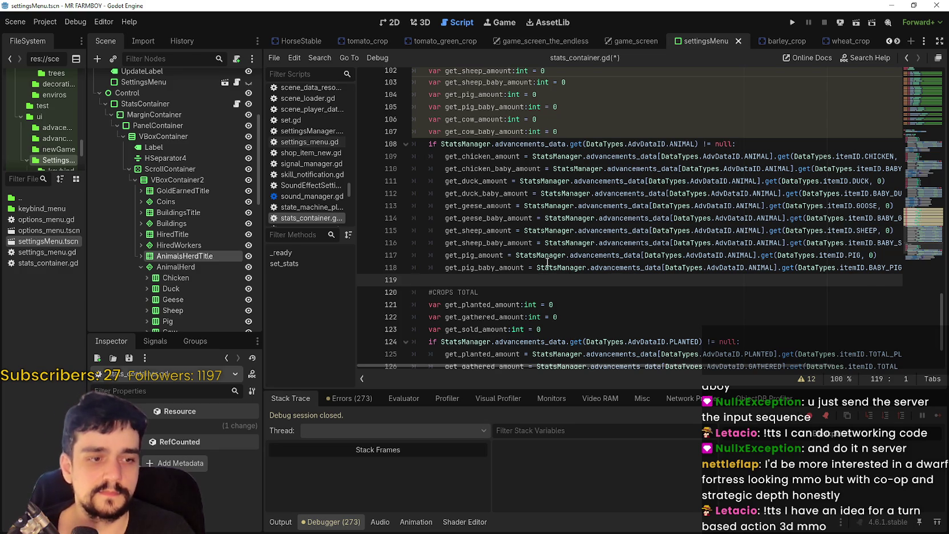
pyautogui.scroll(-3, 546, 232)
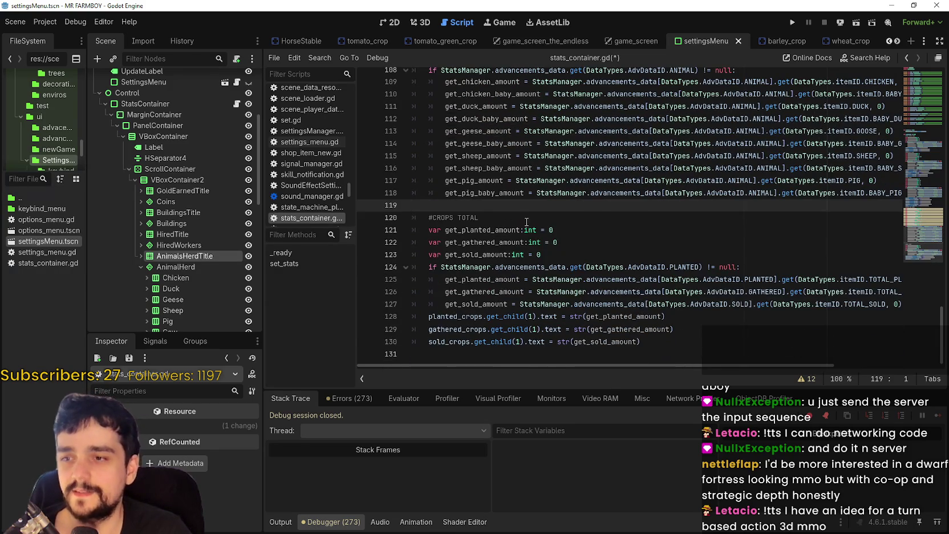
pyautogui.click(548, 230)
pyautogui.click(554, 242)
pyautogui.scroll(3, 537, 255)
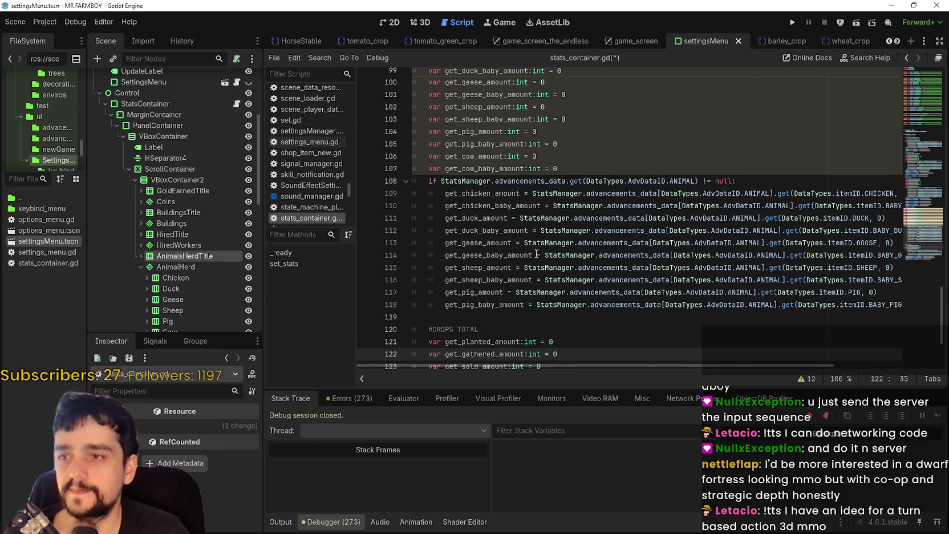
pyautogui.click(463, 316)
pyautogui.scroll(1, 482, 271)
pyautogui.scroll(-1, 471, 236)
pyautogui.scroll(-2, 473, 255)
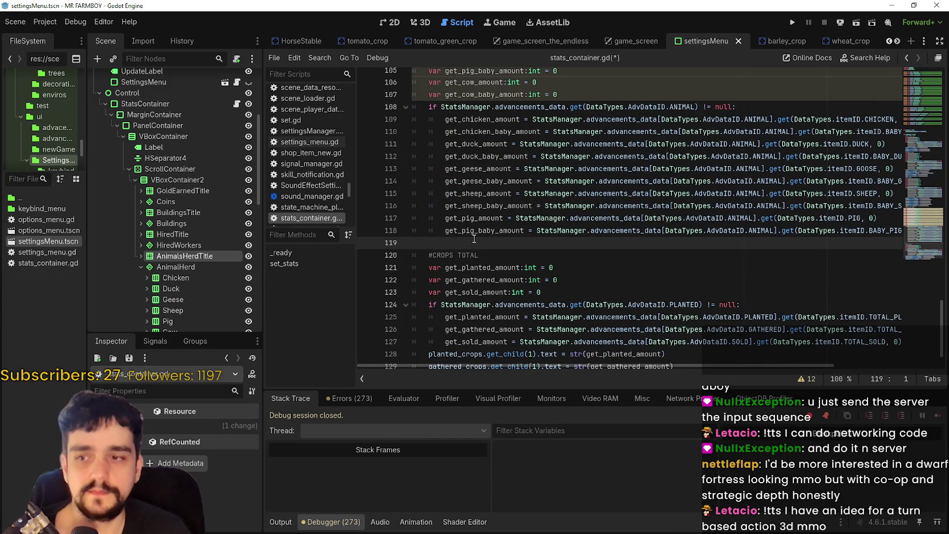
pyautogui.scroll(-1, 474, 238)
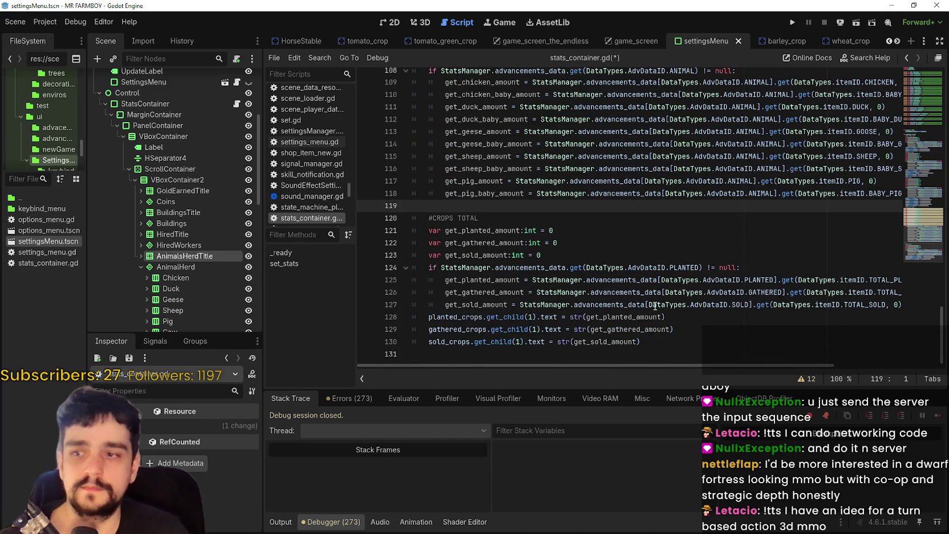
pyautogui.moveTo(686, 323); pyautogui.dragTo(422, 316)
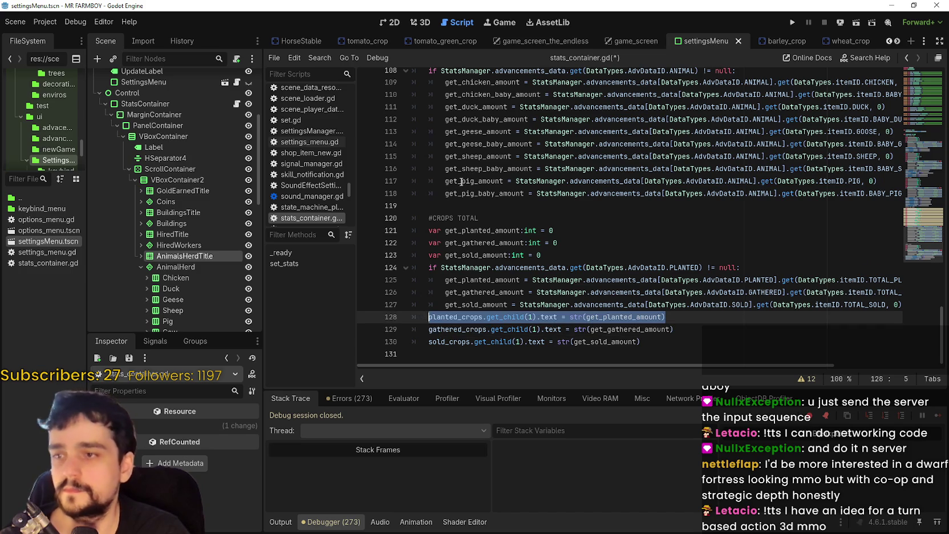
# Paste the planted_crops label line onto line 119, indent it, and add a blank line
pyautogui.hotkey('ctrl', 'c')
pyautogui.click(450, 205)
pyautogui.hotkey('ctrl', 'v')
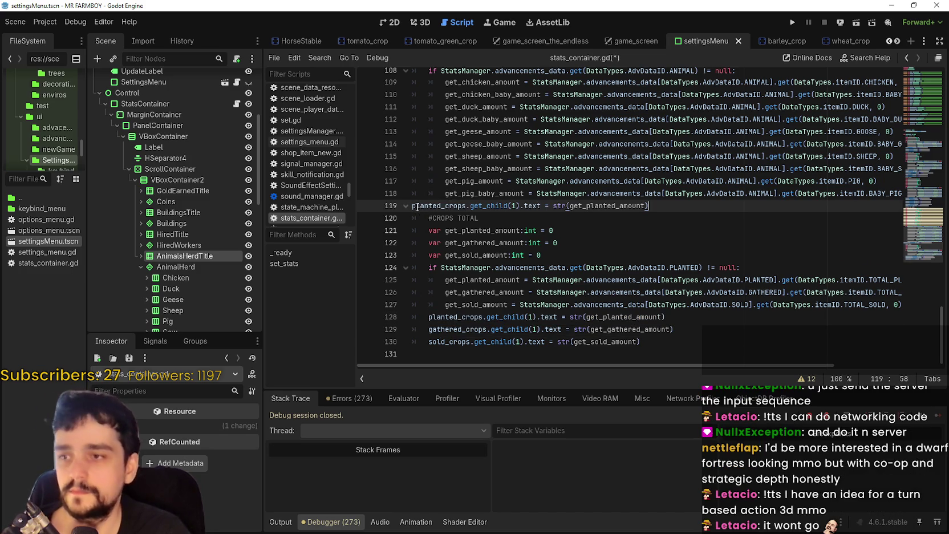
pyautogui.click(415, 205)
pyautogui.press('Tab')
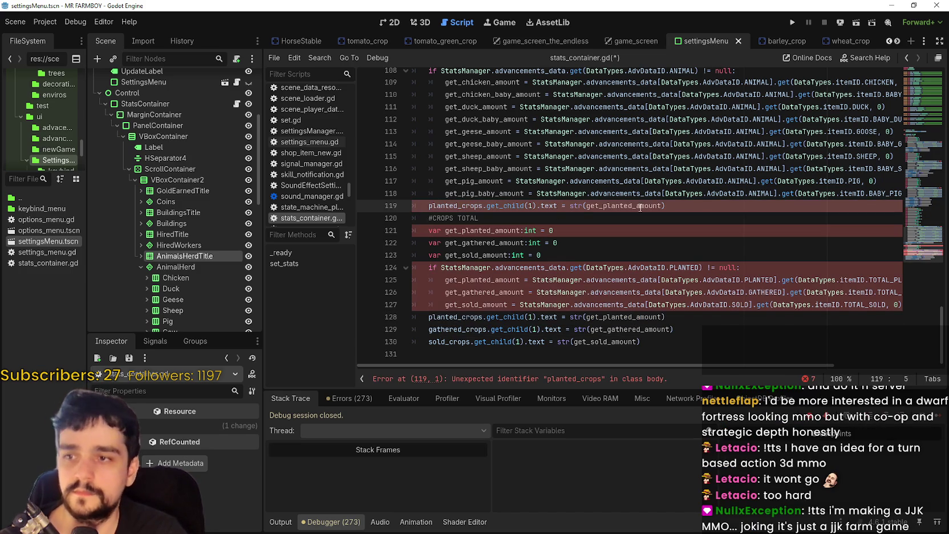
pyautogui.click(683, 201)
pyautogui.press('Return')
pyautogui.scroll(2, 514, 148)
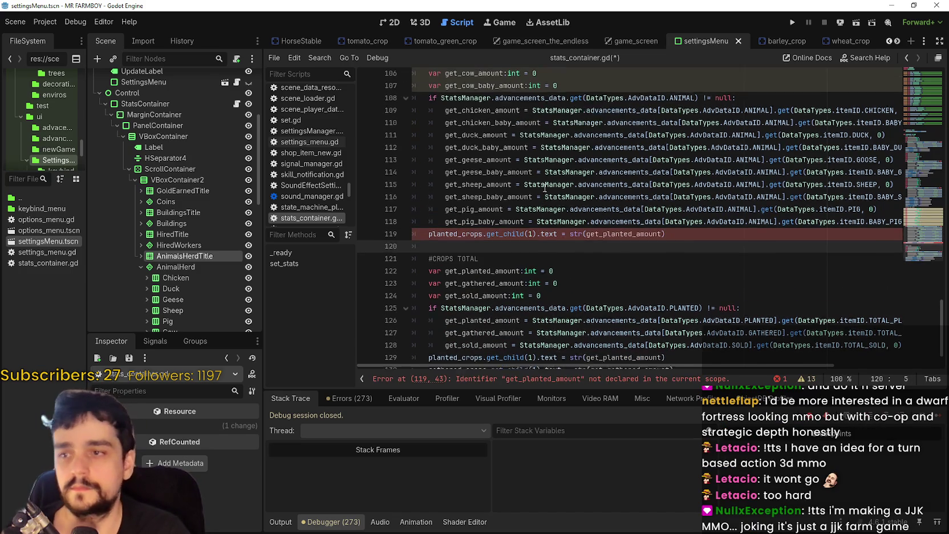
# Turn line 119 into the chicken label line using get_chicken_amount
pyautogui.doubleClick(485, 119)
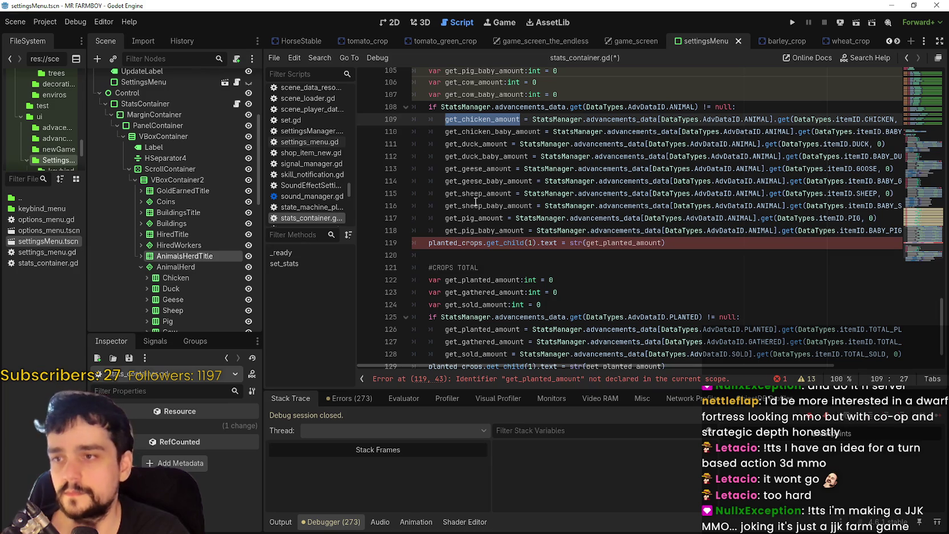
pyautogui.doubleClick(634, 244)
pyautogui.hotkey('ctrl', 'v')
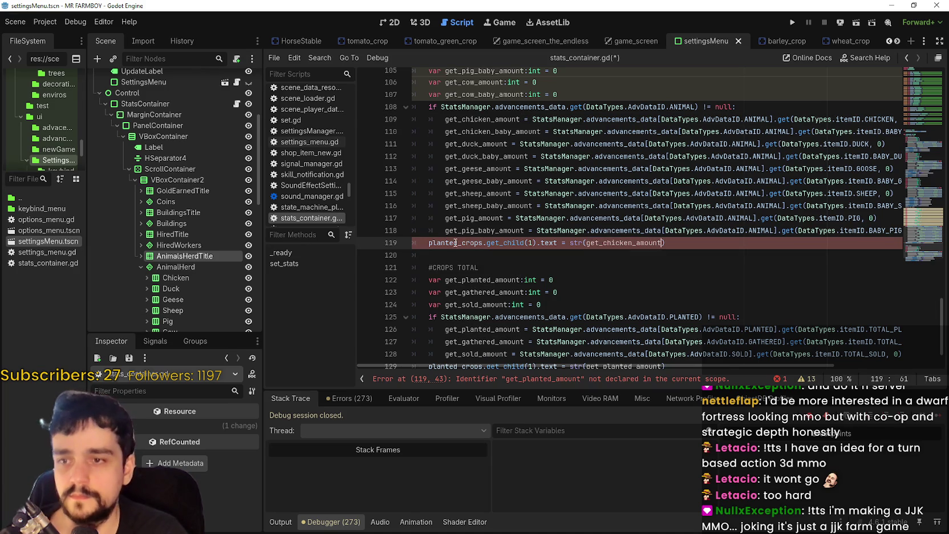
pyautogui.doubleClick(456, 244)
pyautogui.write('chi')
pyautogui.press('Return')
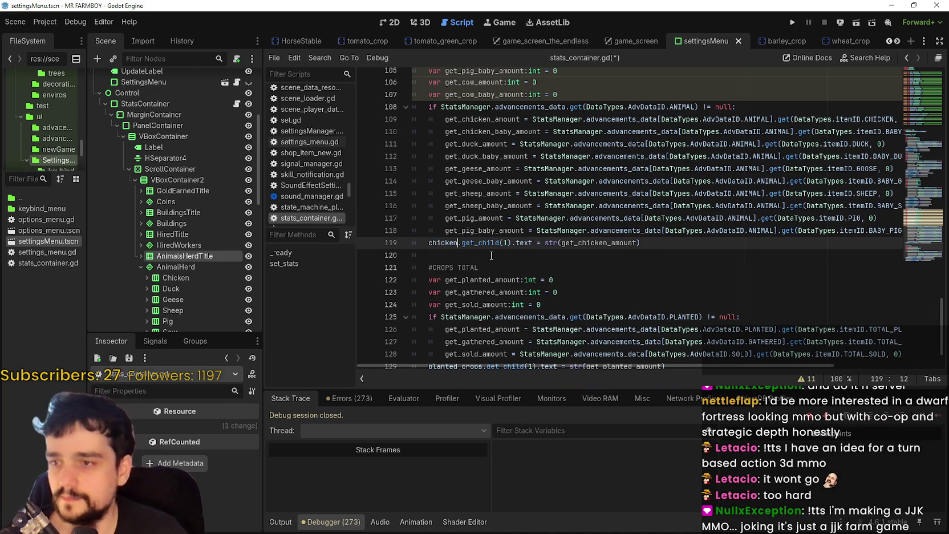
pyautogui.tripleClick(457, 244)
pyautogui.click(644, 244)
pyautogui.moveTo(643, 244); pyautogui.dragTo(524, 244)
pyautogui.tripleClick(479, 244)
pyautogui.click(649, 244)
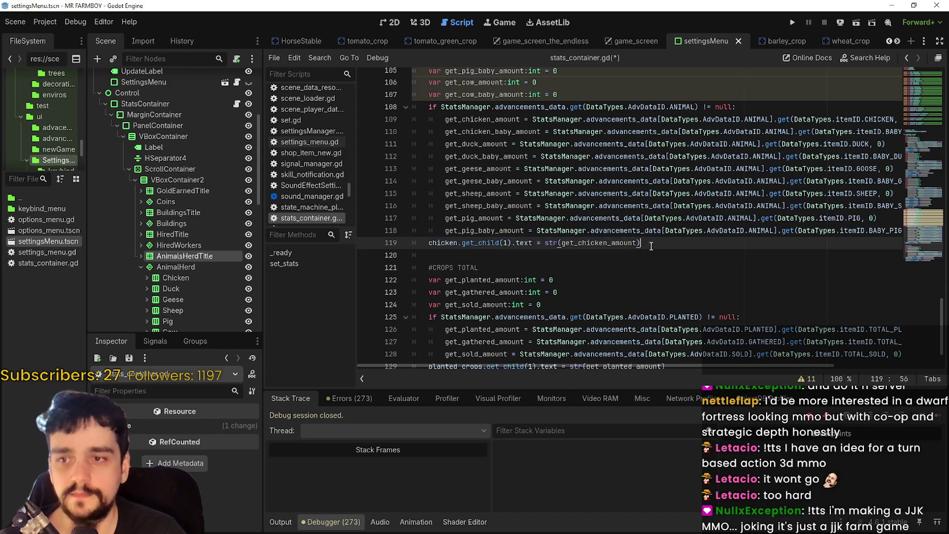
# Duplicate the chicken line and make the copy set child 3 from get_chicken_baby_amount
pyautogui.hotkey('ctrl', 'shift', 'd')
pyautogui.click(454, 256)
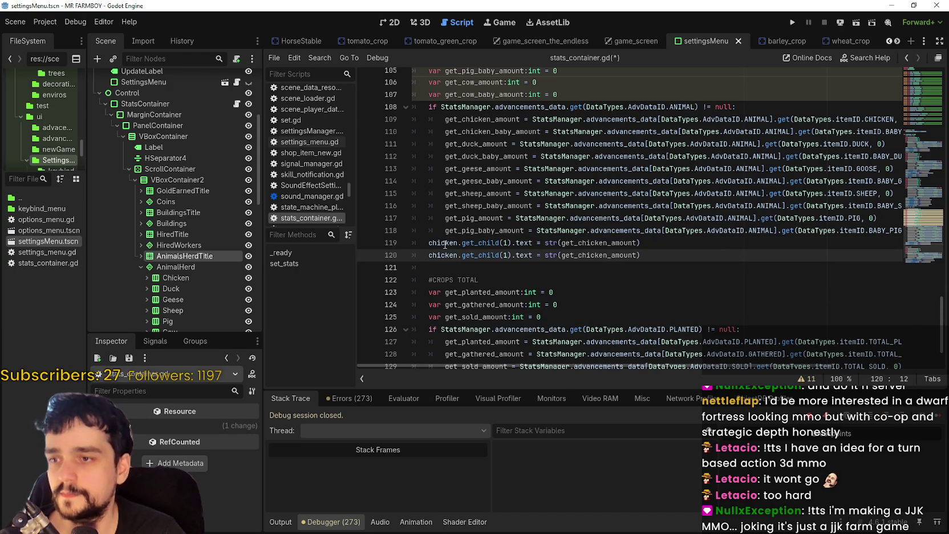
pyautogui.scroll(-2, 205, 261)
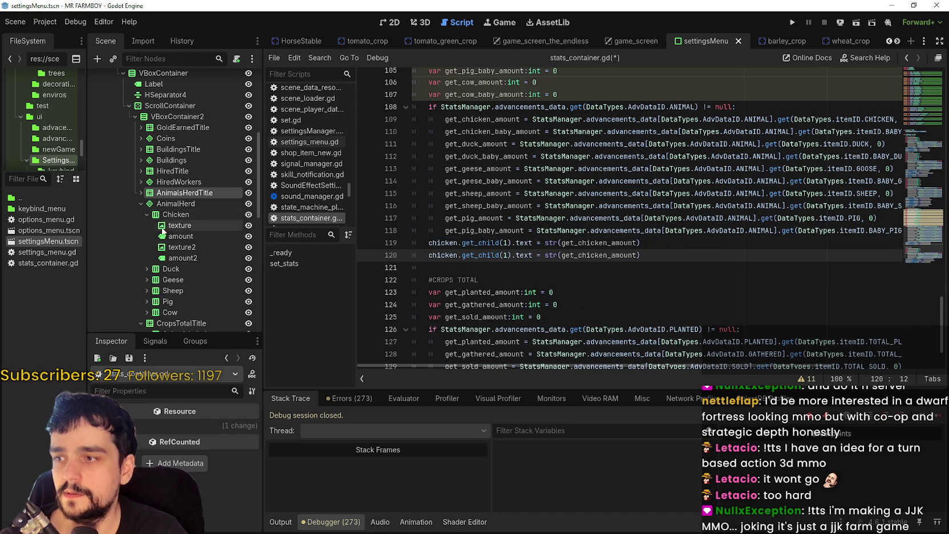
pyautogui.click(147, 216)
pyautogui.scroll(-1, 190, 257)
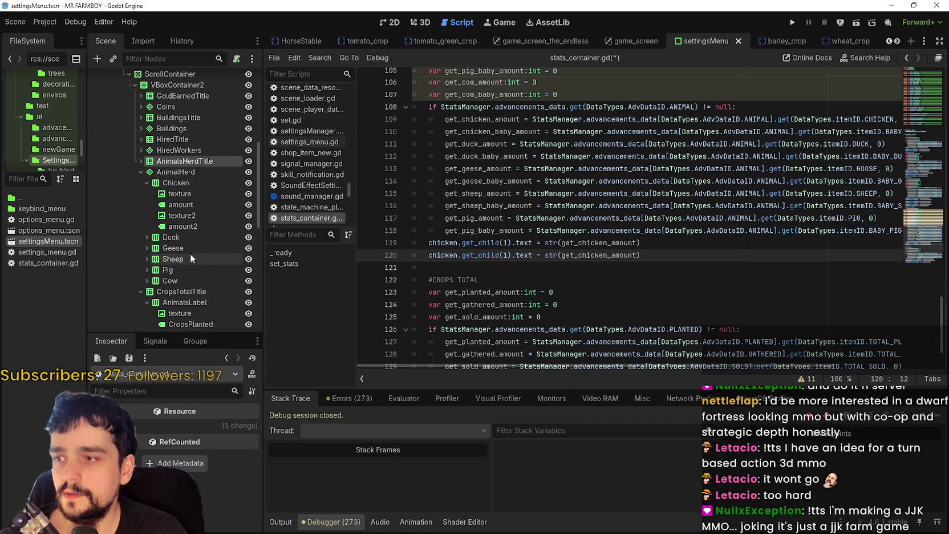
pyautogui.doubleClick(506, 255)
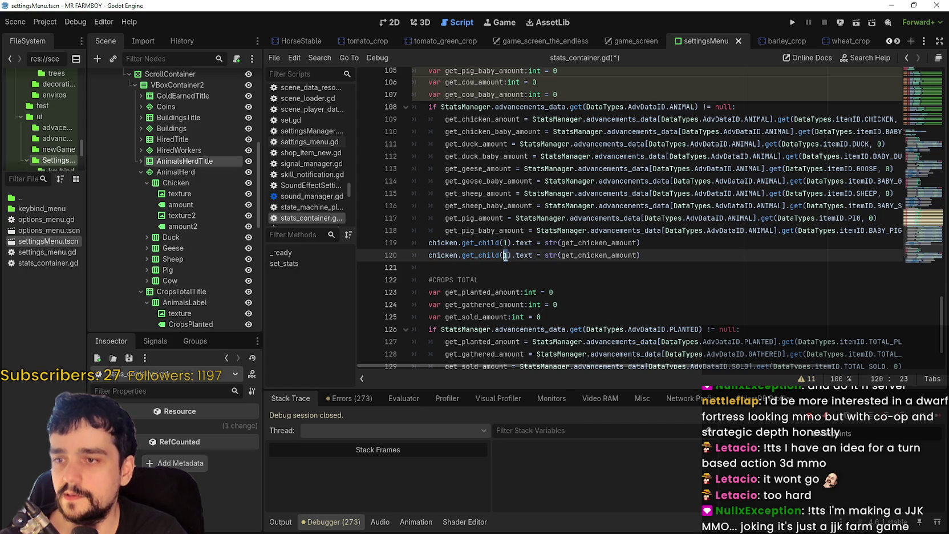
pyautogui.doubleClick(499, 132)
pyautogui.hotkey('ctrl', 'c')
pyautogui.doubleClick(599, 255)
pyautogui.hotkey('ctrl', 'v')
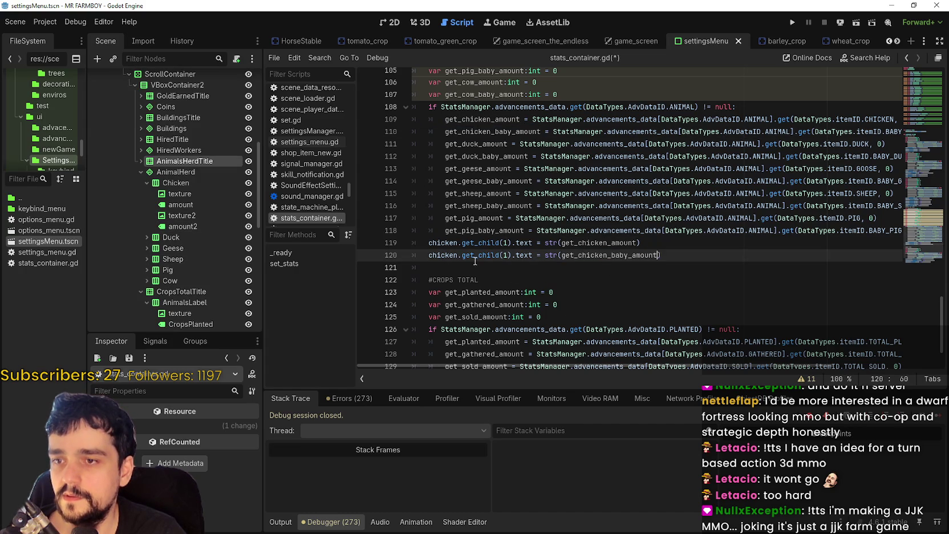
pyautogui.click(504, 255)
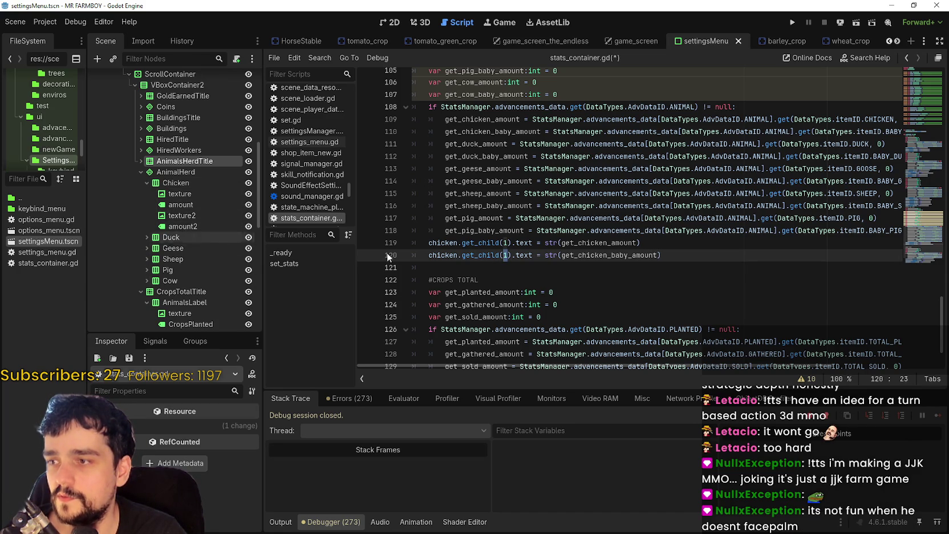
pyautogui.write('3')
# Copy the two chicken label lines below and rename them to duck
pyautogui.moveTo(662, 255)
pyautogui.mouseDown()
pyautogui.moveTo(445, 255)
pyautogui.moveTo(420, 246)
pyautogui.mouseUp()
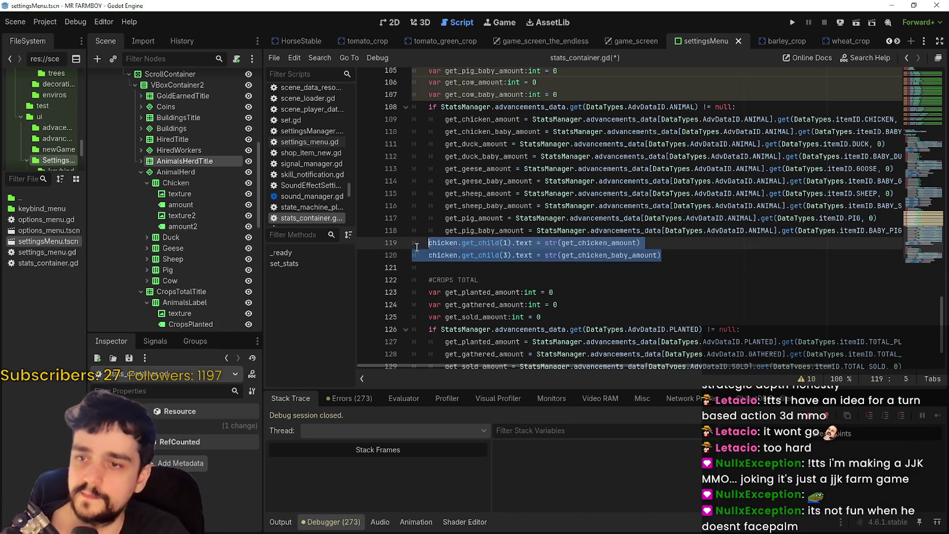
pyautogui.hotkey('ctrl', 'c')
pyautogui.click(485, 268)
pyautogui.hotkey('ctrl', 'v')
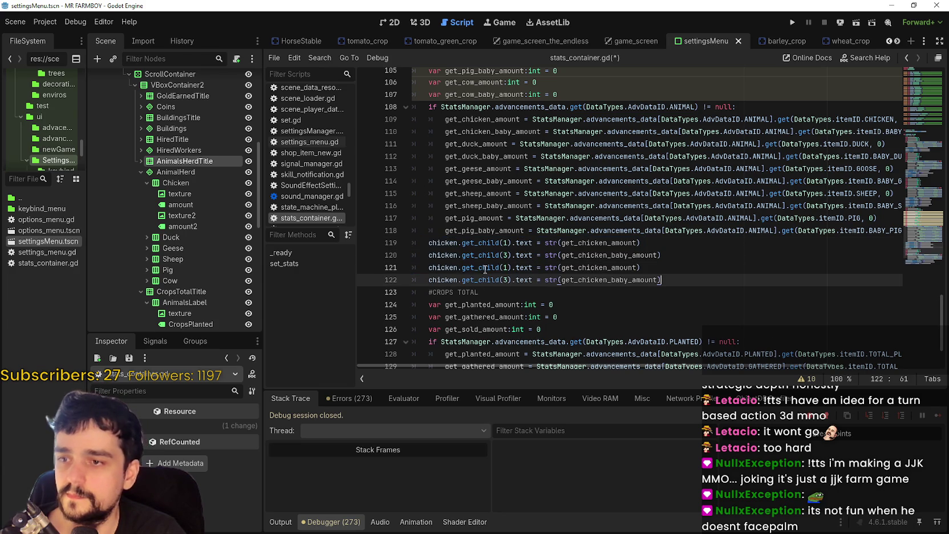
pyautogui.doubleClick(442, 266)
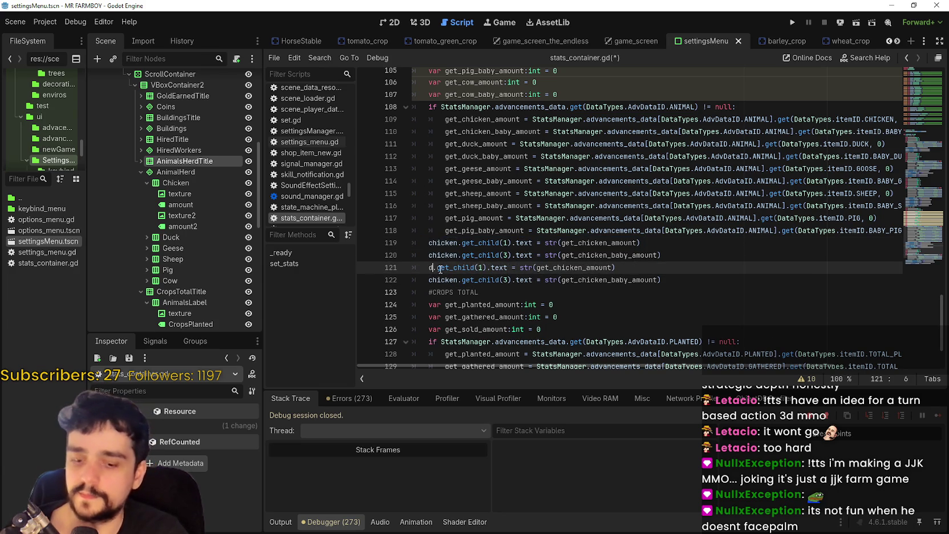
pyautogui.write('duck')
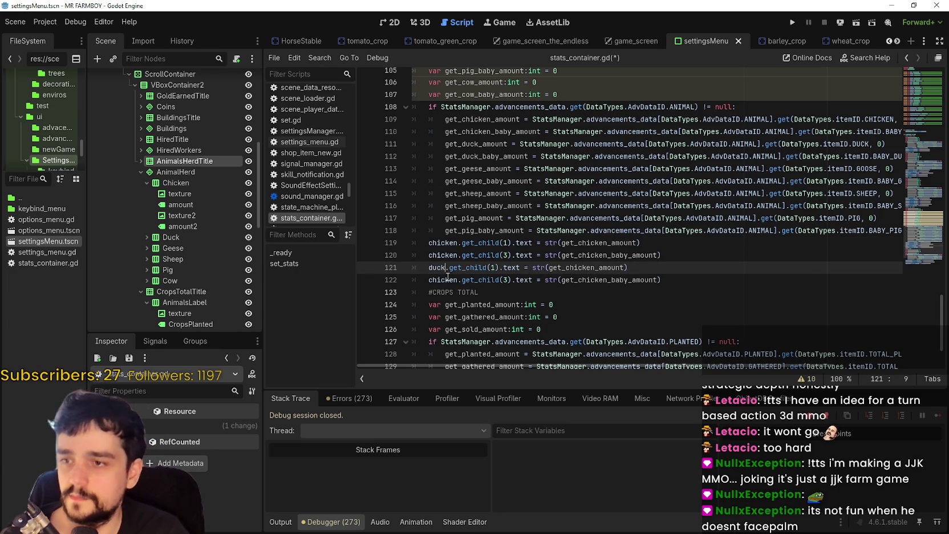
pyautogui.doubleClick(443, 279)
pyautogui.write('duck')
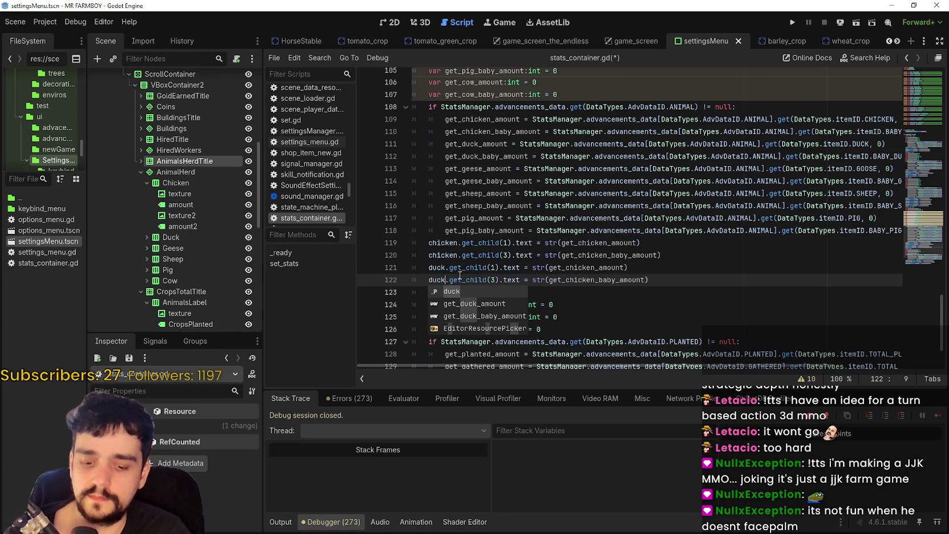
# Copy the two duck lines below and rename them to geese
pyautogui.moveTo(694, 278); pyautogui.dragTo(342, 267)
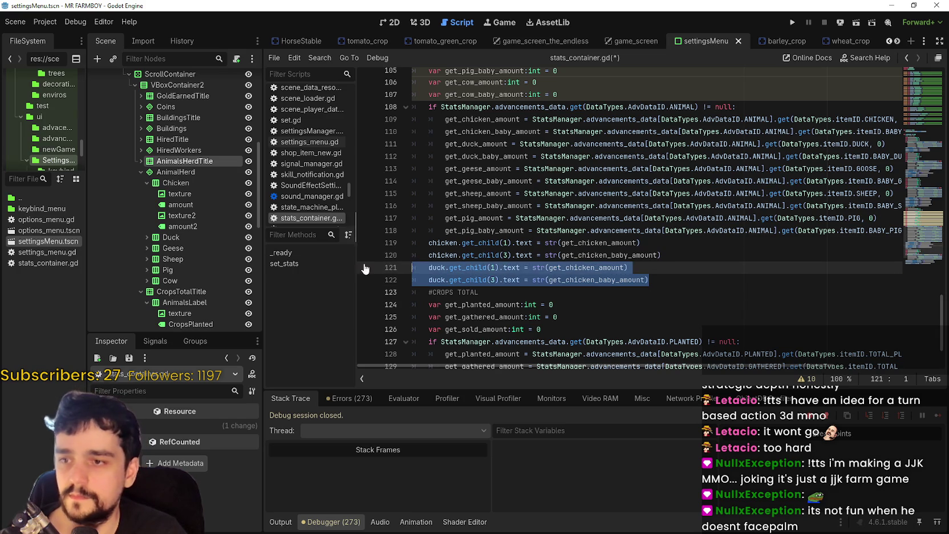
pyautogui.hotkey('ctrl', 'c')
pyautogui.click(665, 278)
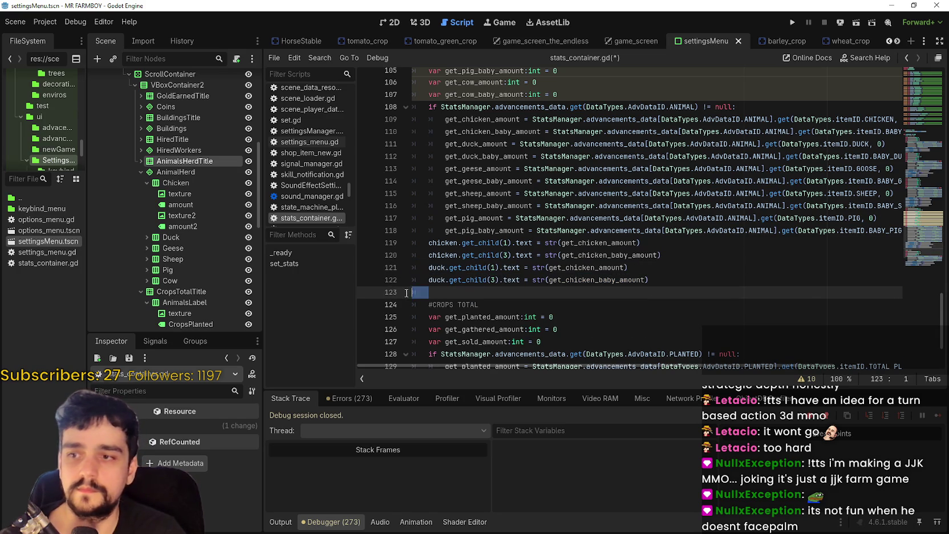
pyautogui.press('Return')
pyautogui.hotkey('ctrl', 'v')
pyautogui.doubleClick(436, 294)
pyautogui.scroll(4, 448, 275)
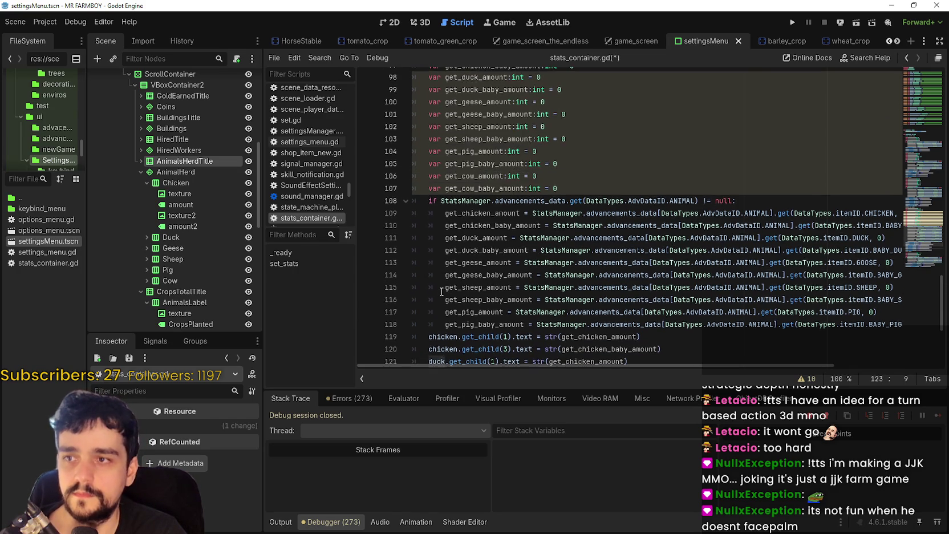
pyautogui.scroll(-5, 449, 274)
pyautogui.write('gee')
pyautogui.click(478, 254)
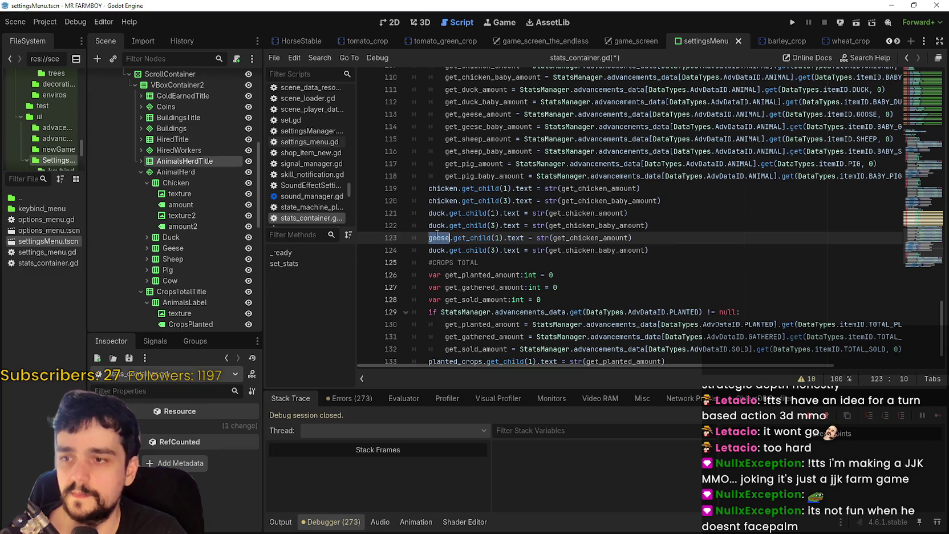
pyautogui.doubleClick(437, 250)
pyautogui.write('geese')
# Point the duck lines at get_duck_amount and get_duck_baby_amount
pyautogui.scroll(1, 571, 228)
pyautogui.click(469, 129)
pyautogui.doubleClick(470, 130)
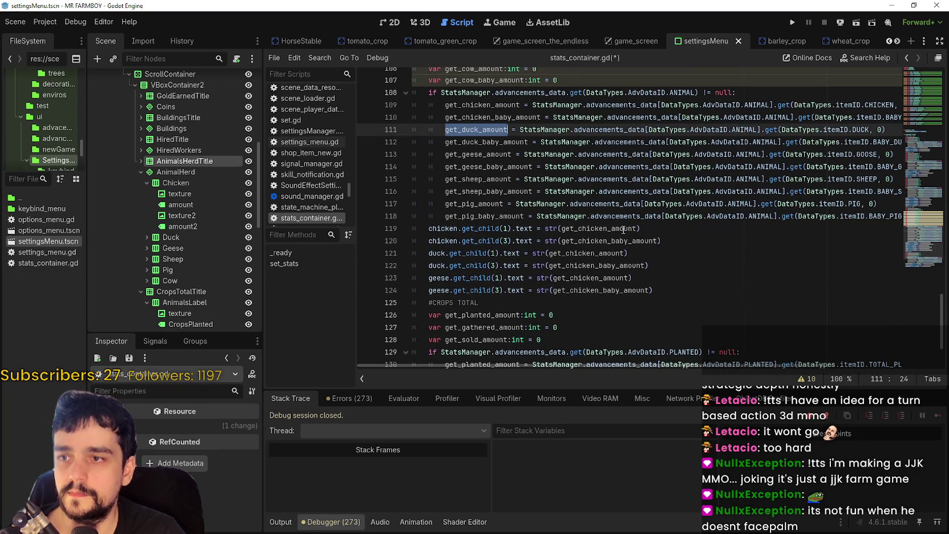
pyautogui.doubleClick(584, 251)
pyautogui.hotkey('ctrl', 'v')
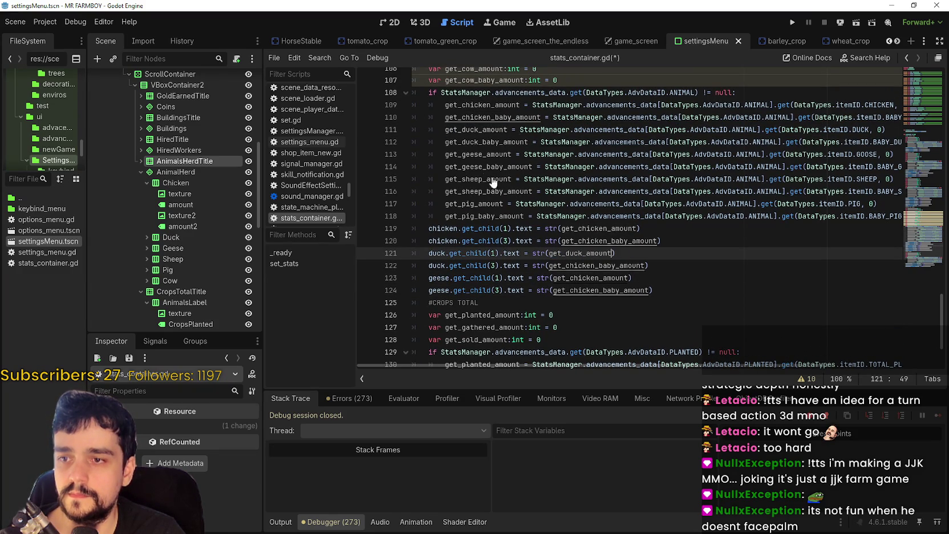
pyautogui.click(474, 130)
pyautogui.click(475, 143)
pyautogui.doubleClick(475, 142)
pyautogui.click(596, 266)
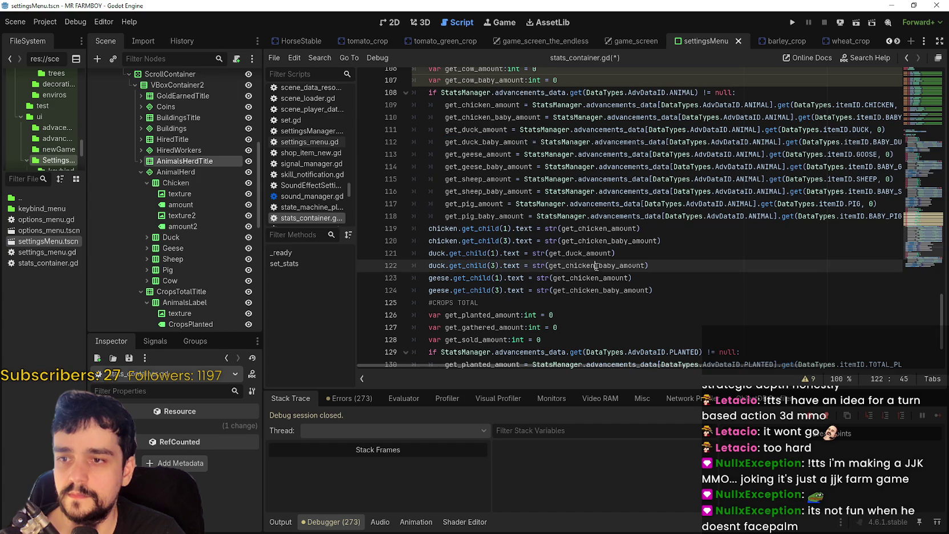
pyautogui.doubleClick(594, 266)
pyautogui.hotkey('ctrl', 'v')
# Point the geese lines at get_geese_amount and get_geese_baby_amount
pyautogui.moveTo(653, 291); pyautogui.dragTo(391, 287)
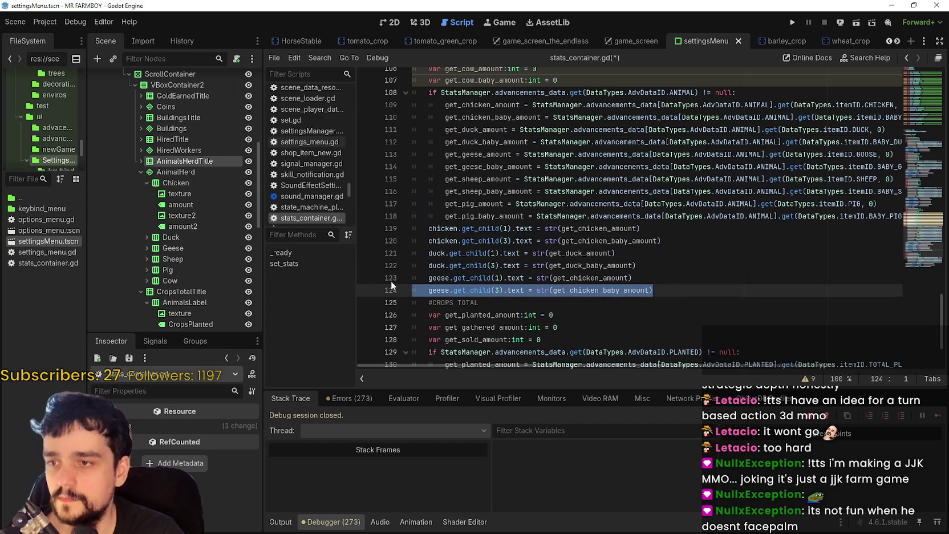
pyautogui.click(624, 291)
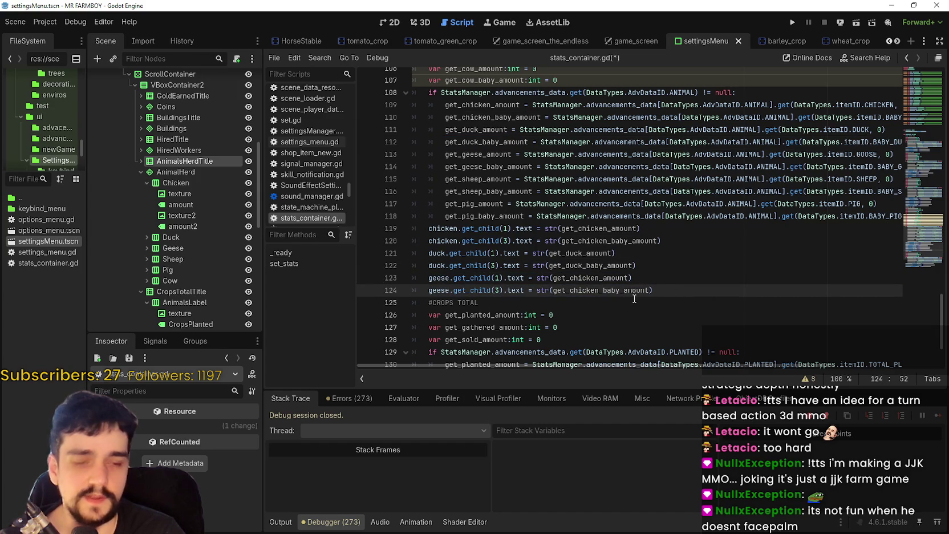
pyautogui.moveTo(658, 286); pyautogui.dragTo(415, 279)
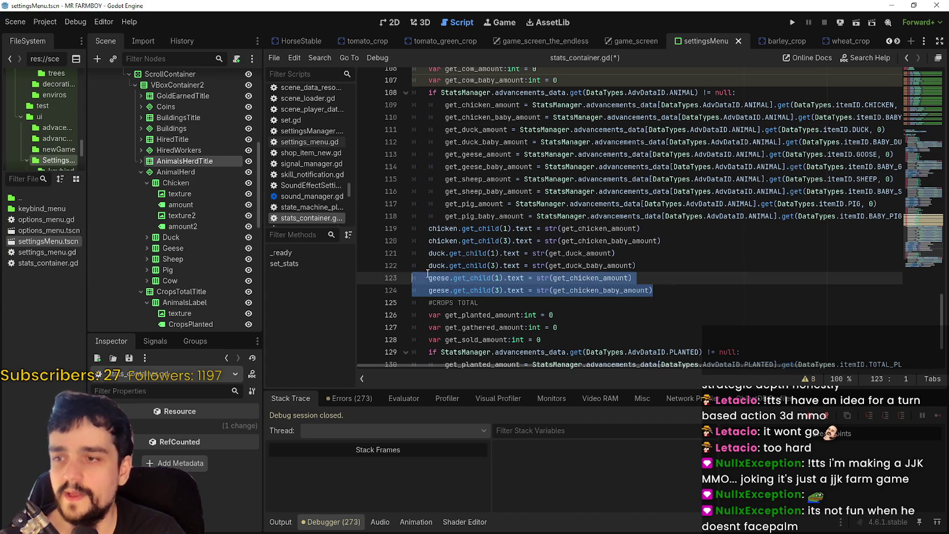
pyautogui.click(685, 293)
pyautogui.press('Return')
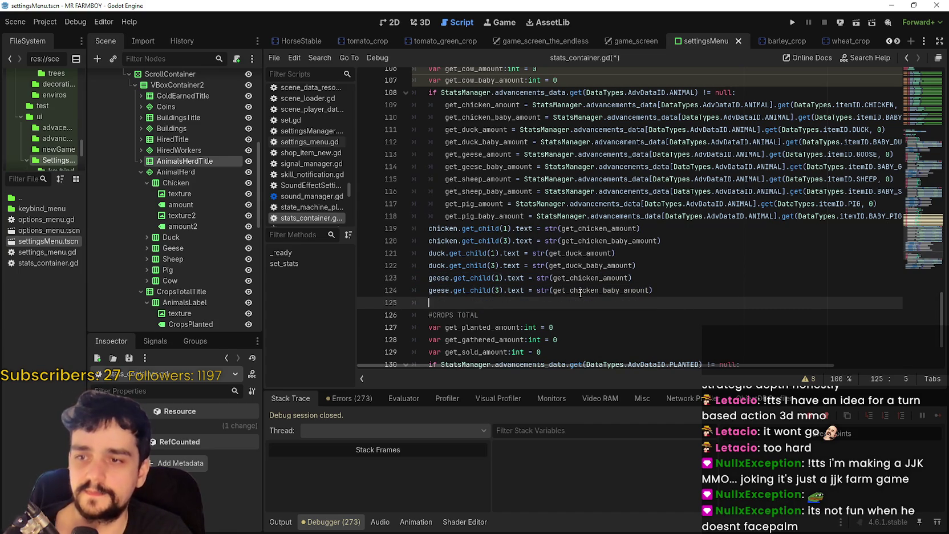
pyautogui.doubleClick(491, 154)
pyautogui.hotkey('ctrl', 'c')
pyautogui.doubleClick(588, 278)
pyautogui.hotkey('ctrl', 'v')
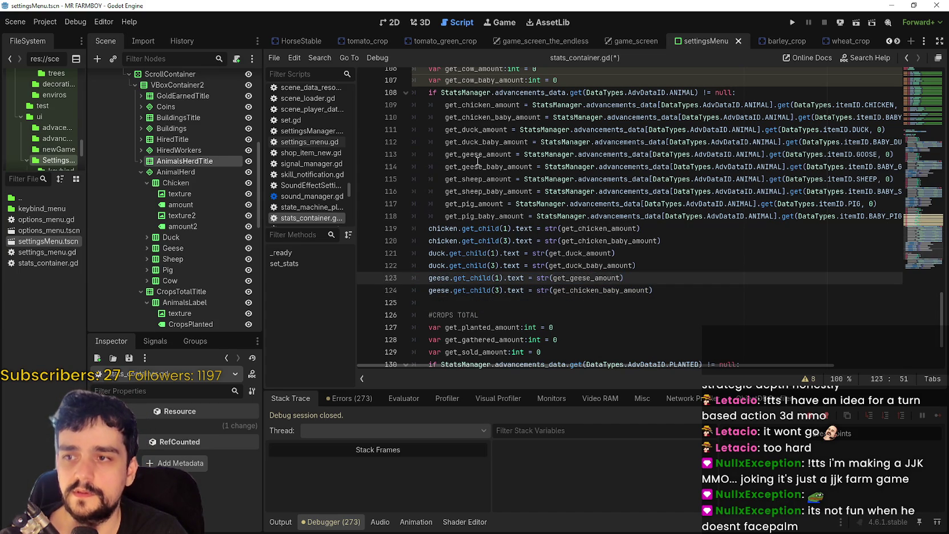
pyautogui.doubleClick(478, 167)
pyautogui.hotkey('ctrl', 'c')
pyautogui.doubleClick(604, 291)
pyautogui.hotkey('ctrl', 'v')
# Paste a copy of the two geese label lines below them
pyautogui.moveTo(433, 302); pyautogui.dragTo(364, 282)
pyautogui.hotkey('ctrl', 'c')
pyautogui.click(428, 302)
pyautogui.hotkey('ctrl', 'v')
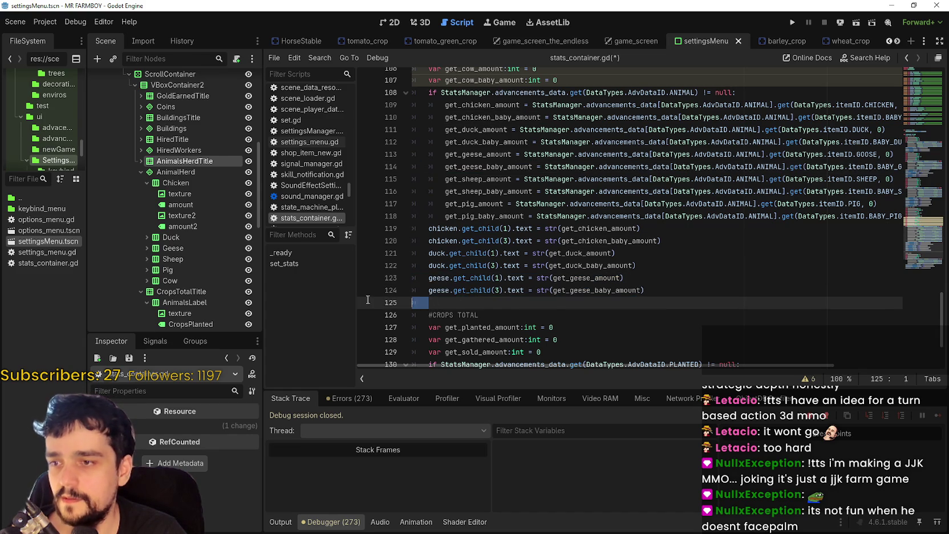
pyautogui.scroll(-1, 657, 317)
pyautogui.scroll(1, 513, 228)
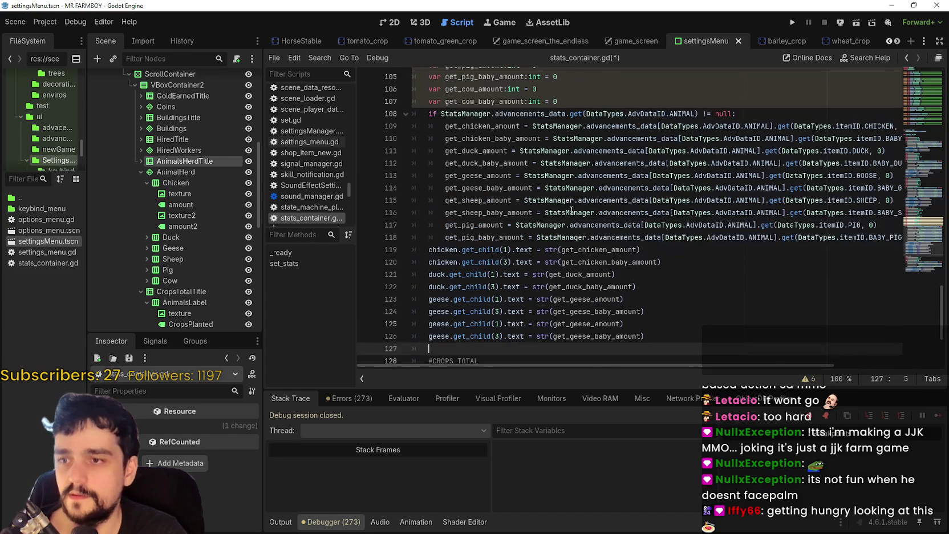
# Rename the copied geese label lines to sheep after checking the AnimalHerd nodes
pyautogui.scroll(-2, 448, 168)
pyautogui.doubleClick(438, 216)
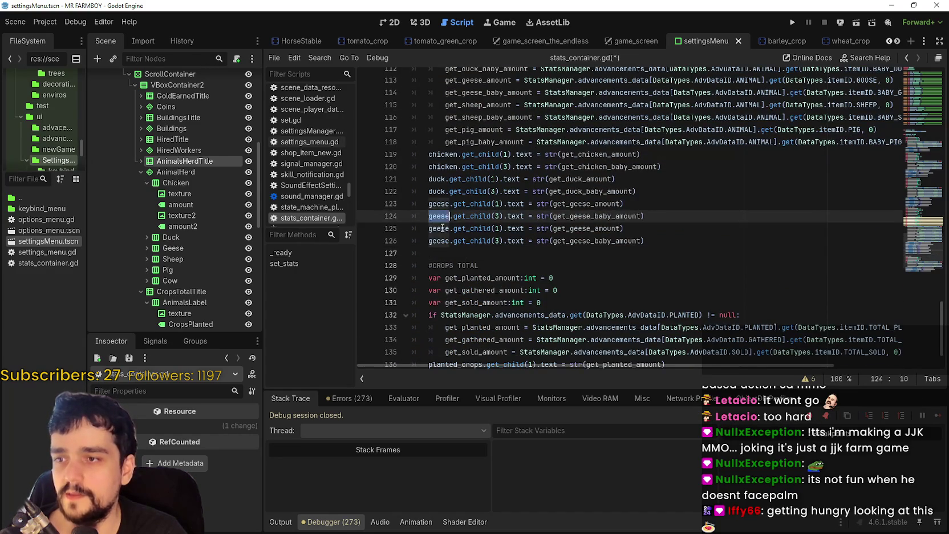
pyautogui.doubleClick(439, 229)
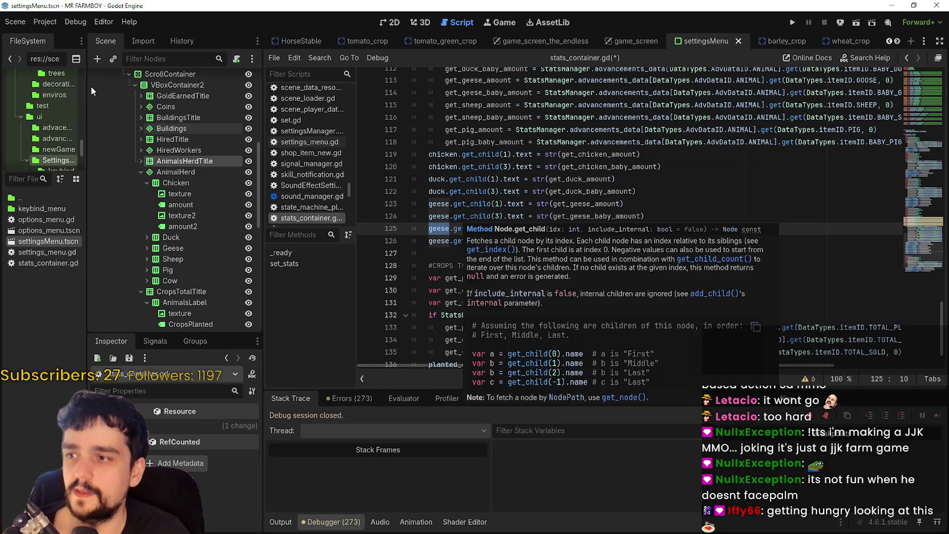
pyautogui.click(141, 172)
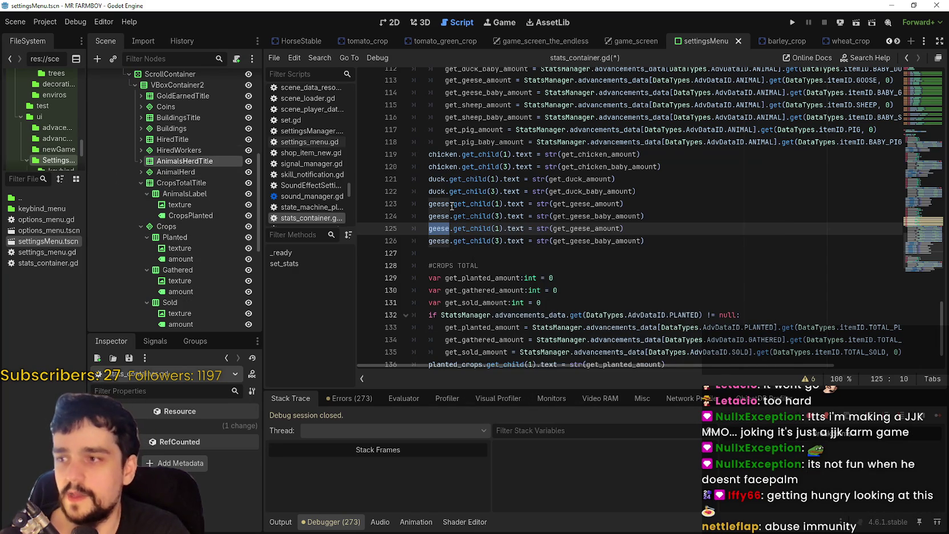
pyautogui.scroll(-1, 459, 219)
pyautogui.click(136, 162)
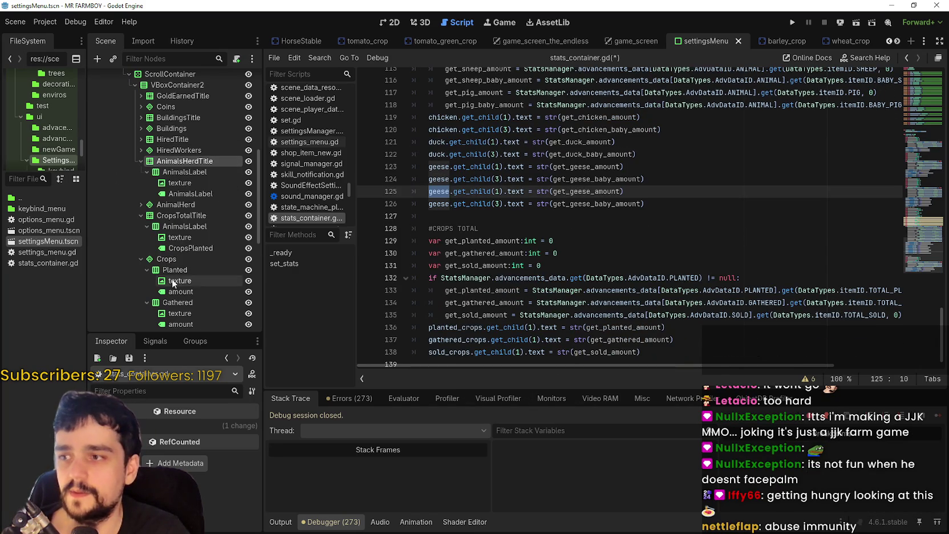
pyautogui.click(141, 183)
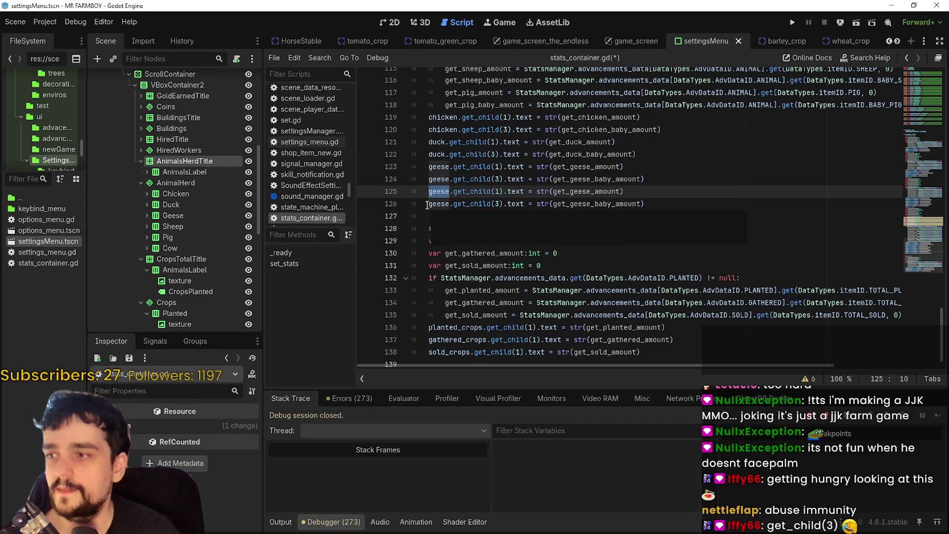
pyautogui.write('sheep')
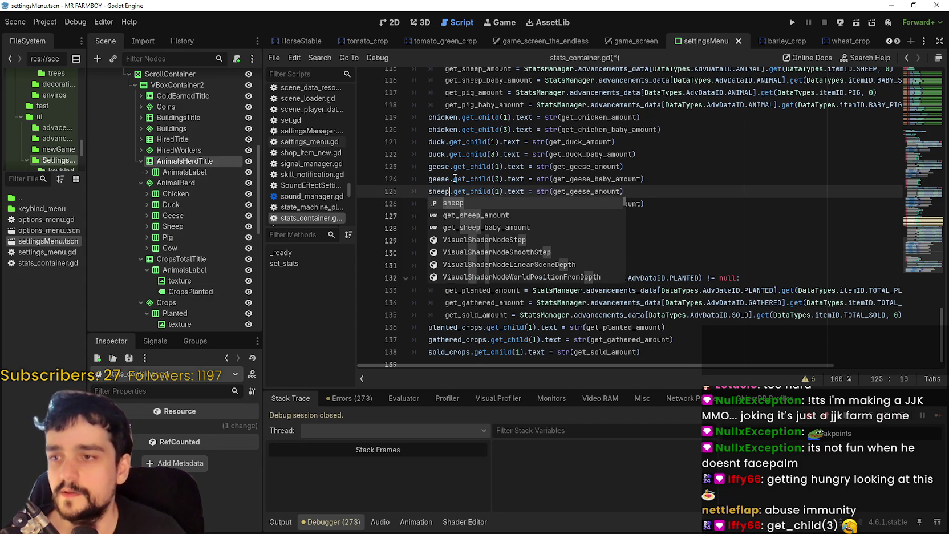
pyautogui.press('Escape')
pyautogui.doubleClick(442, 191)
pyautogui.hotkey('ctrl', 'c')
pyautogui.doubleClick(439, 204)
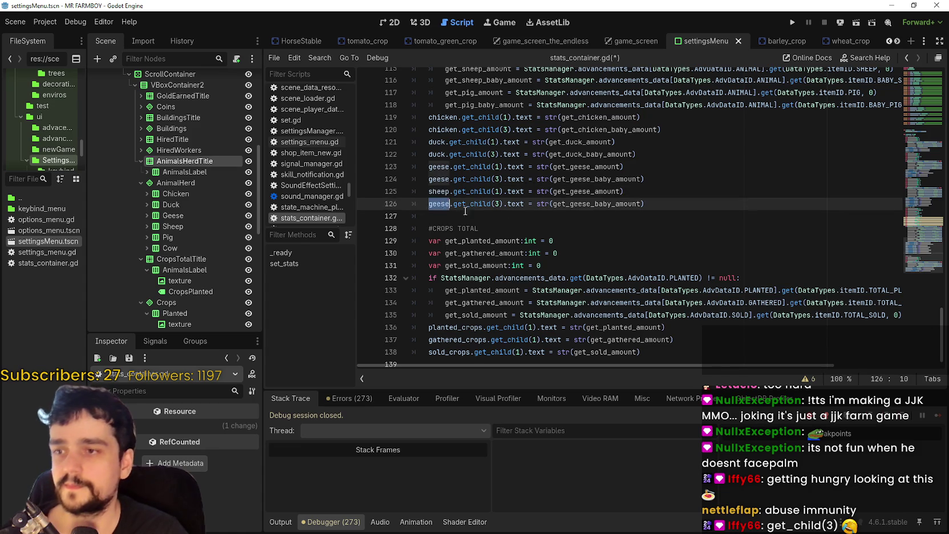
pyautogui.hotkey('ctrl', 'v')
pyautogui.scroll(4, 674, 257)
# Point the sheep lines at get_sheep_amount and get_sheep_baby_amount
pyautogui.doubleClick(476, 219)
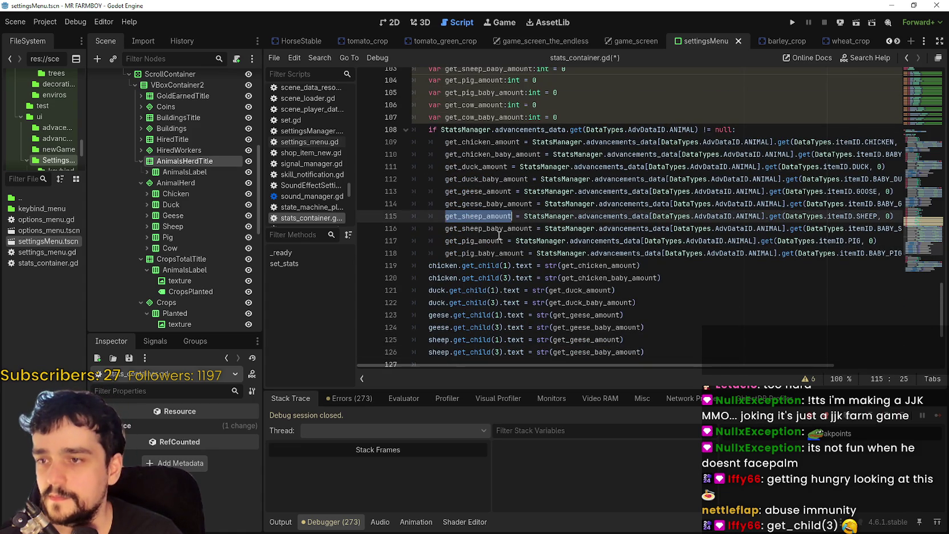
pyautogui.doubleClick(582, 340)
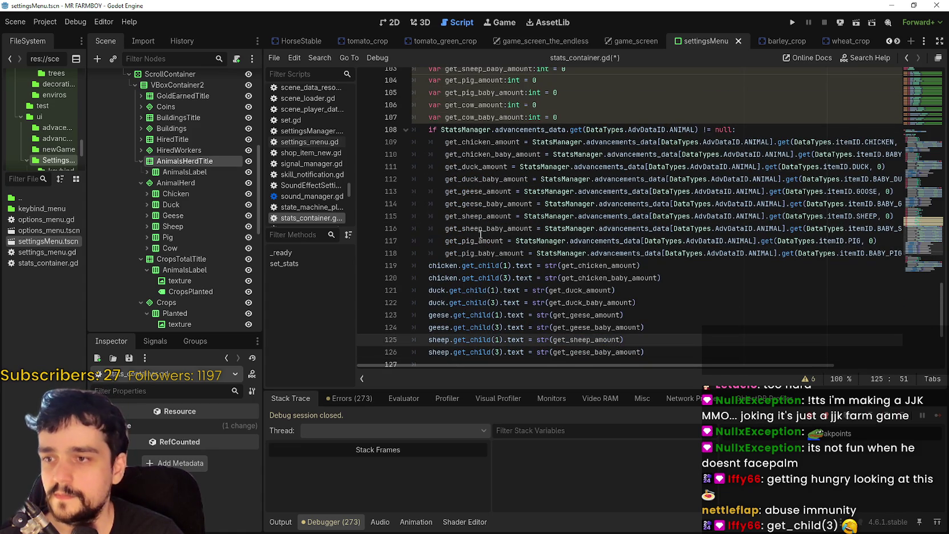
pyautogui.doubleClick(482, 230)
pyautogui.hotkey('ctrl', 'c')
pyautogui.doubleClick(597, 351)
pyautogui.hotkey('ctrl', 'v')
pyautogui.scroll(-3, 656, 285)
pyautogui.click(685, 243)
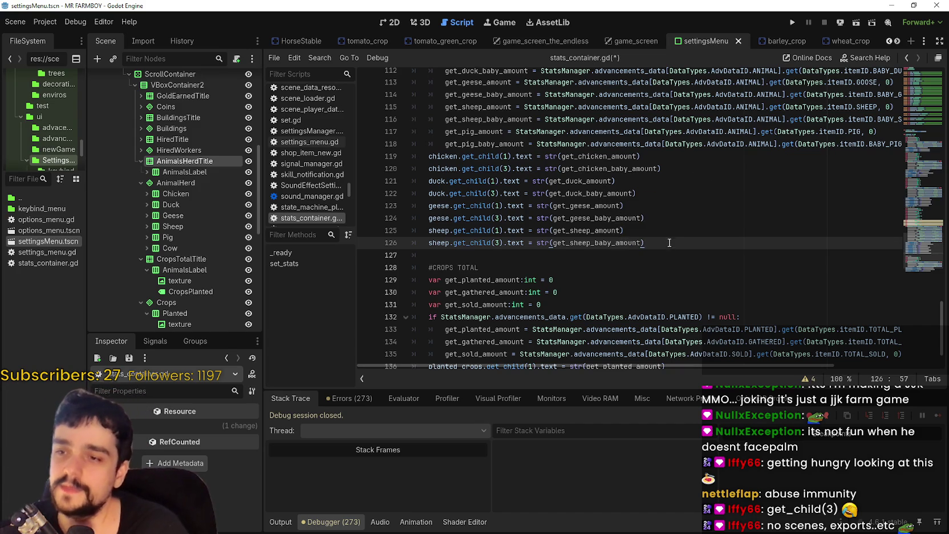
pyautogui.moveTo(669, 244); pyautogui.dragTo(382, 212)
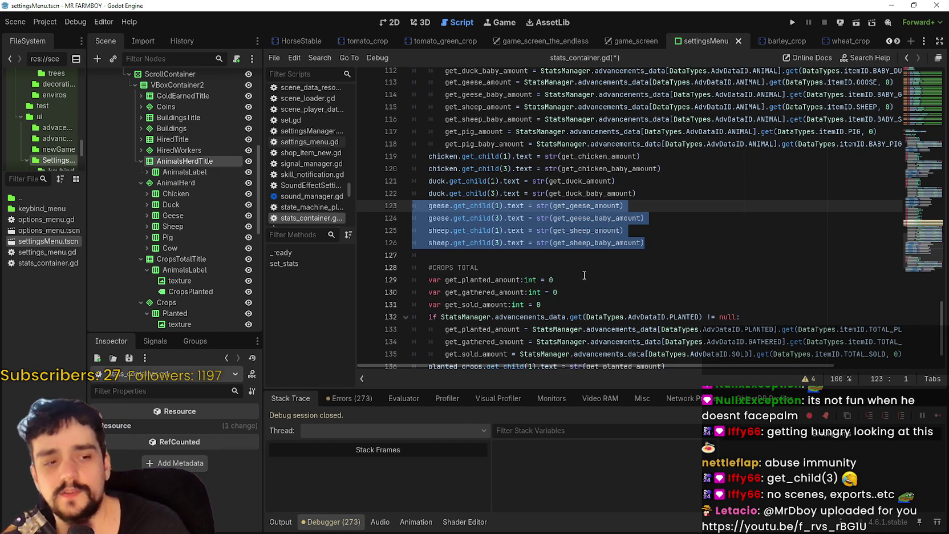
pyautogui.click(700, 271)
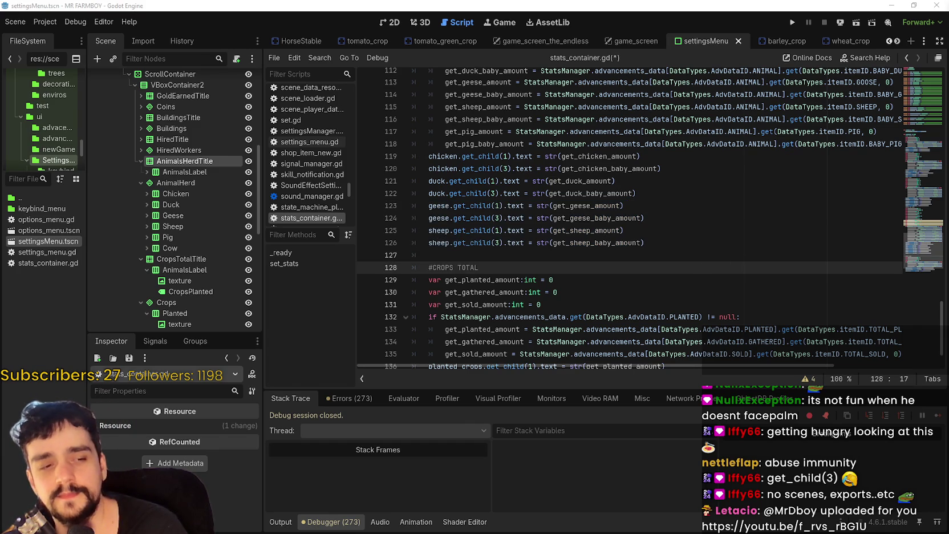
pyautogui.moveTo(948, 85)
pyautogui.mouseDown()
pyautogui.moveTo(550, 43)
pyautogui.moveTo(500, 29)
pyautogui.mouseUp()
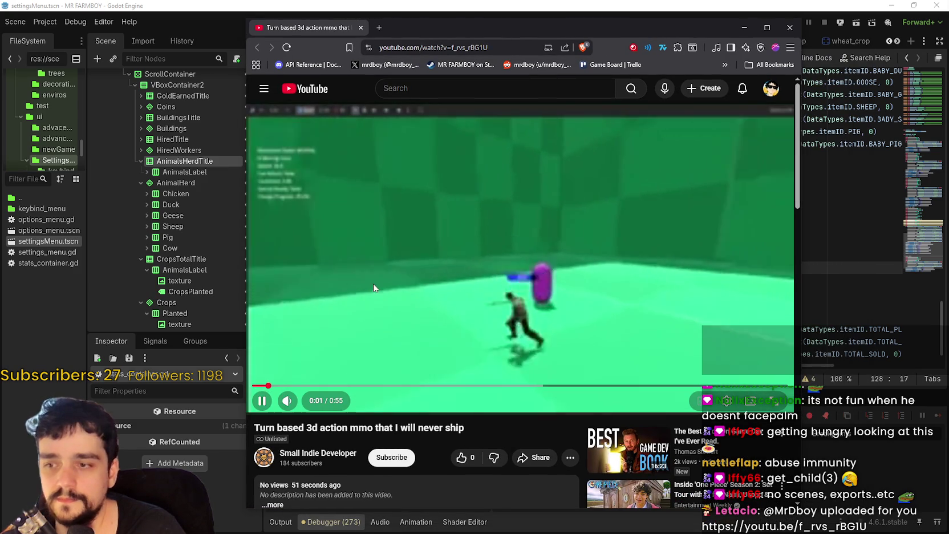
# Watch the shared 3D game video at 1080p60 quality
pyautogui.moveTo(270, 428); pyautogui.dragTo(471, 424)
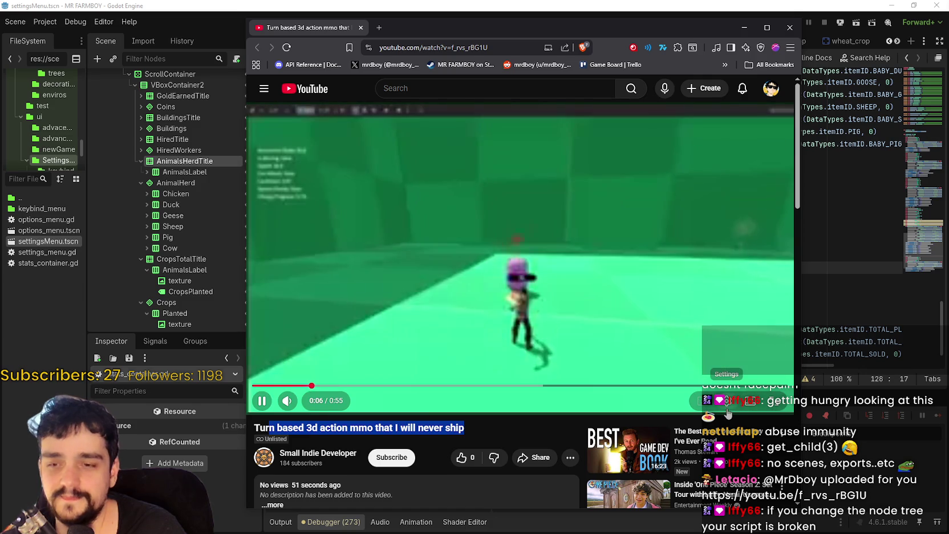
pyautogui.click(726, 402)
pyautogui.click(733, 366)
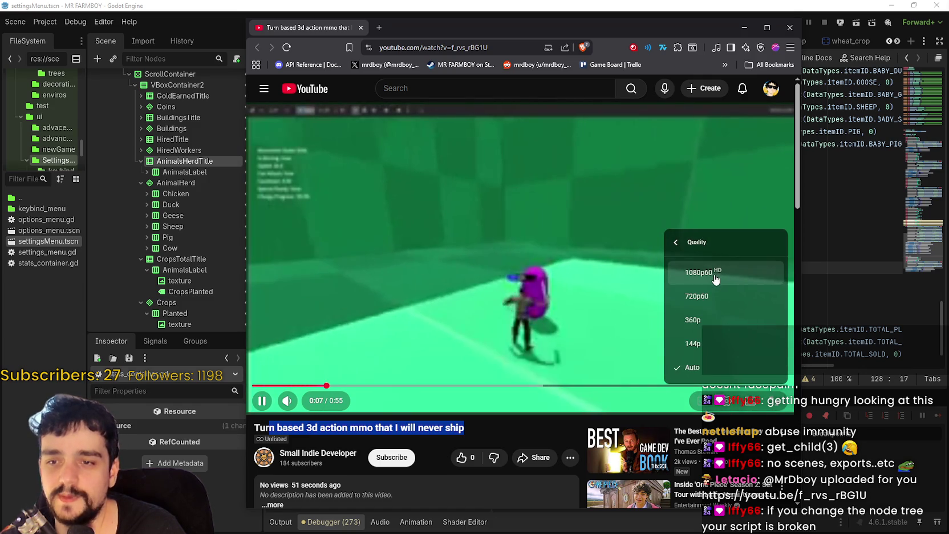
pyautogui.click(699, 273)
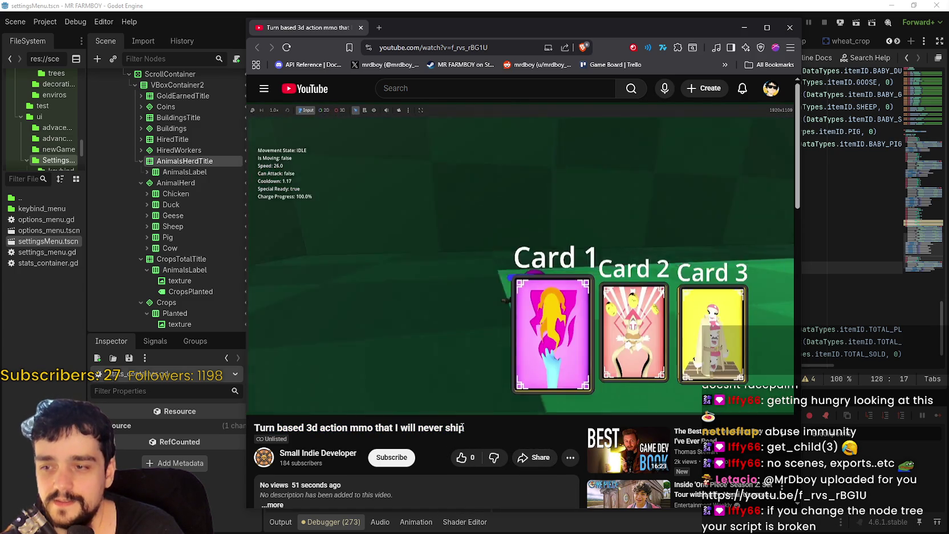
pyautogui.moveTo(464, 427); pyautogui.dragTo(254, 428)
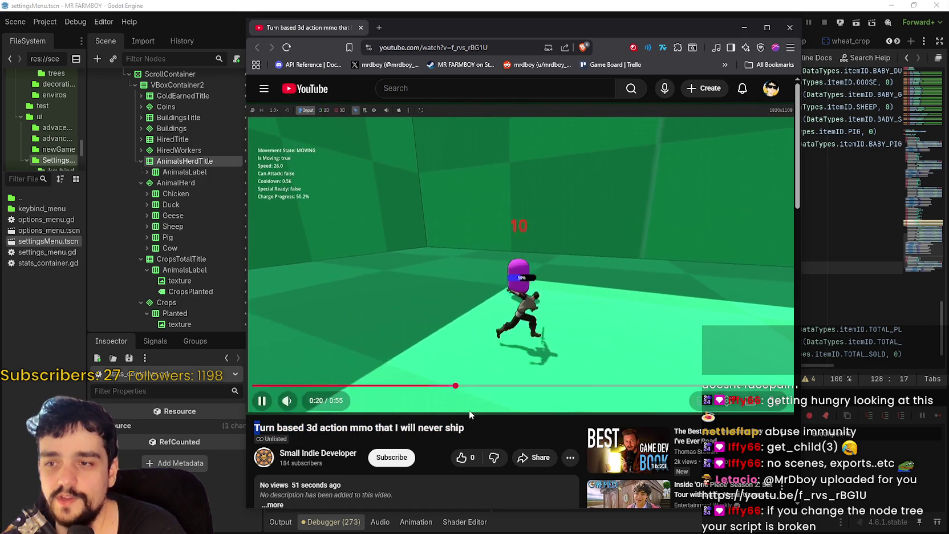
pyautogui.moveTo(469, 414); pyautogui.dragTo(464, 429)
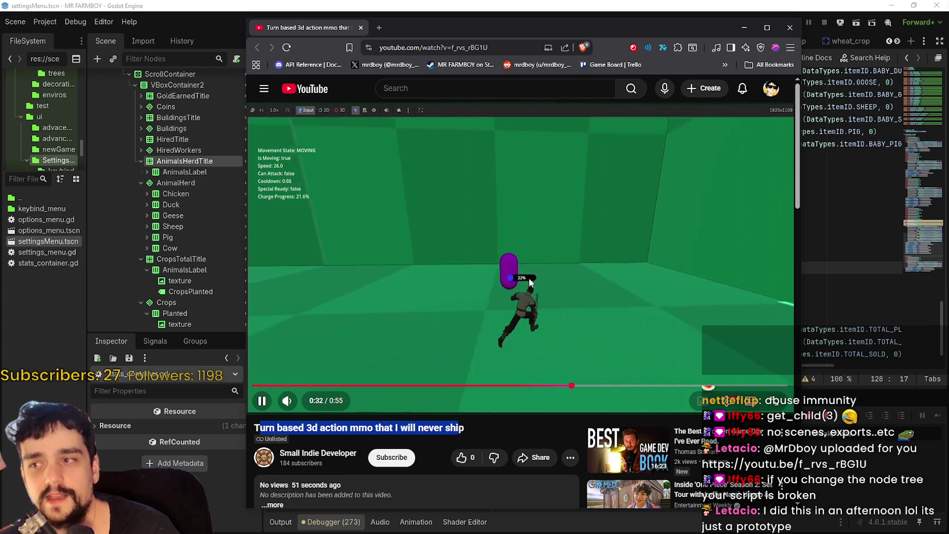
pyautogui.press('Right')
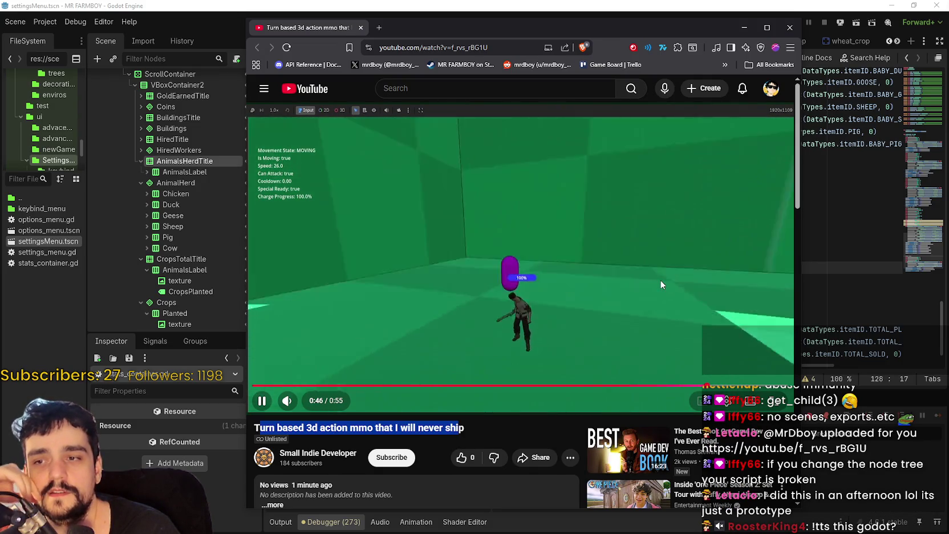
pyautogui.click(331, 426)
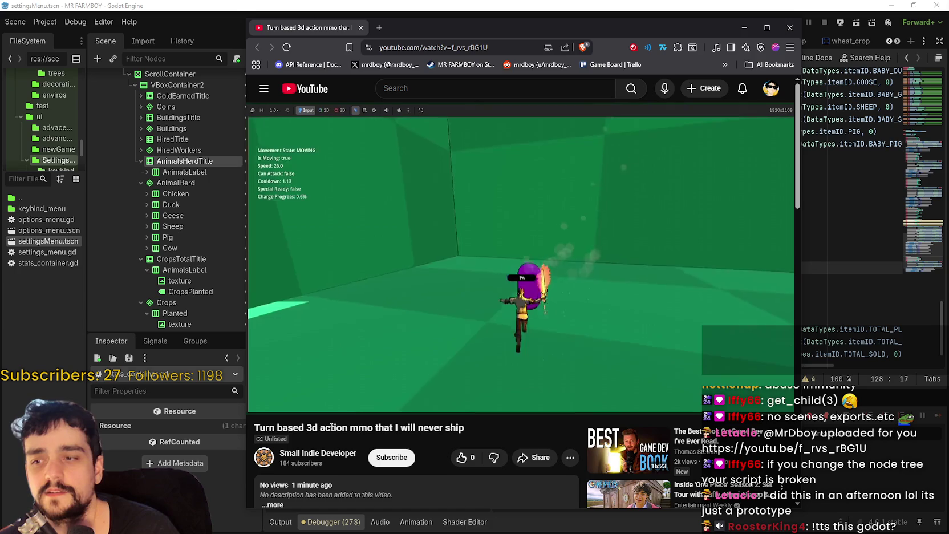
pyautogui.doubleClick(362, 427)
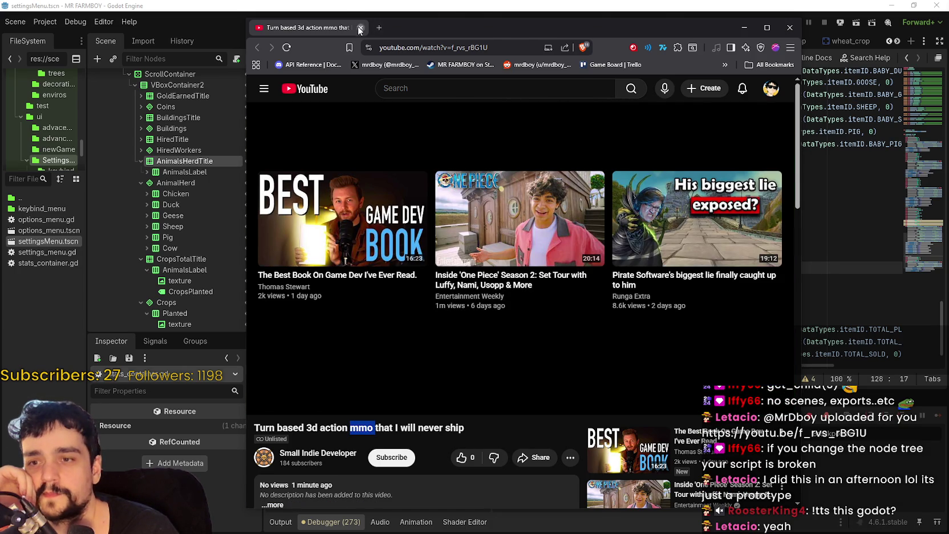
# Close the YouTube tab, return to line 127, and open then dismiss File Explorer
pyautogui.click(360, 28)
pyautogui.scroll(-2, 626, 267)
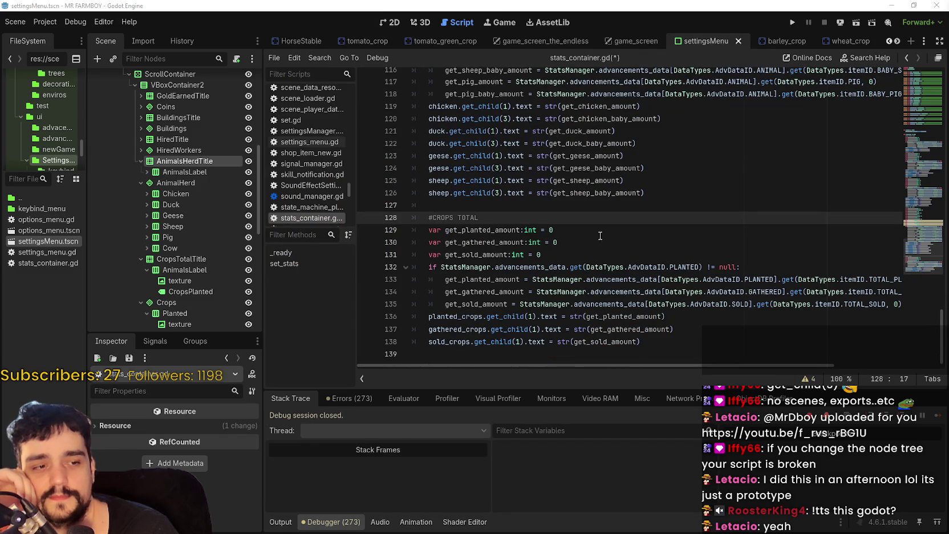
pyautogui.click(607, 201)
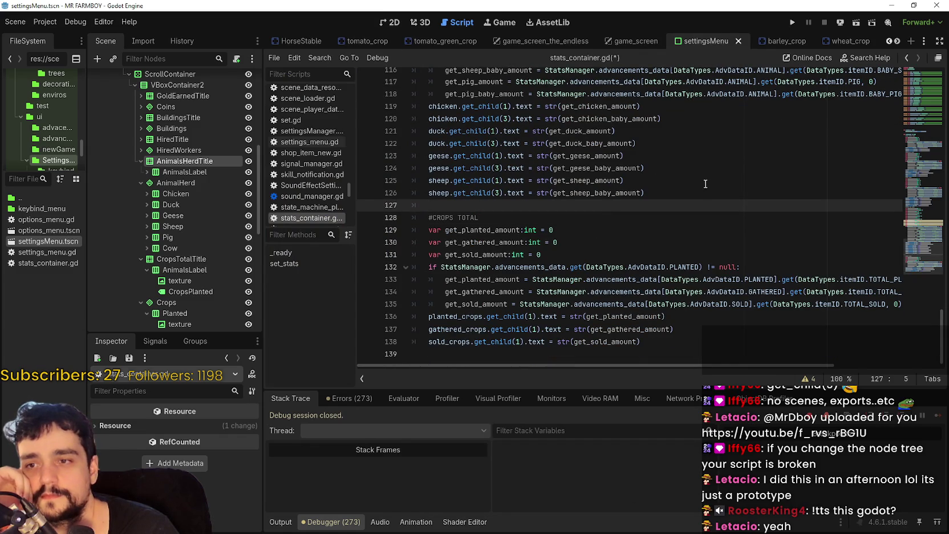
pyautogui.press('super+e')
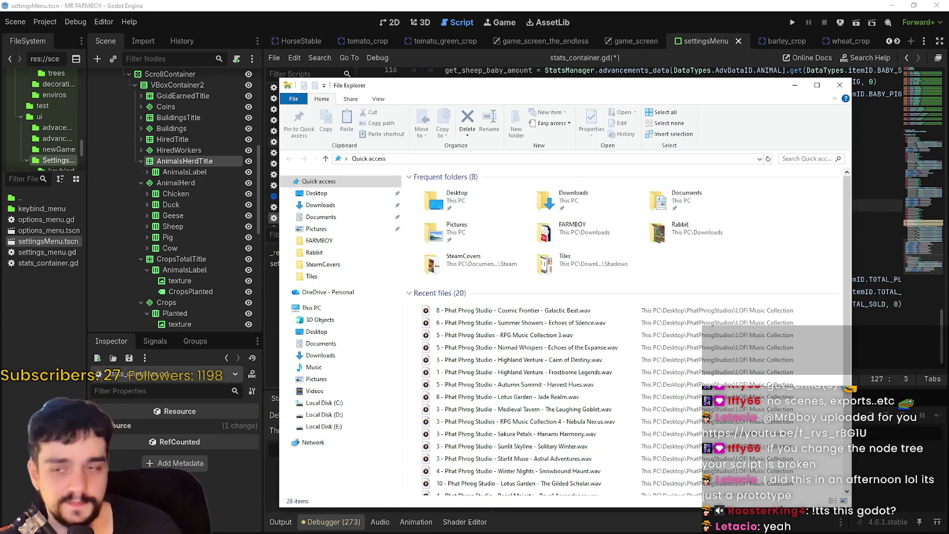
pyautogui.hotkey('alt', 'F4')
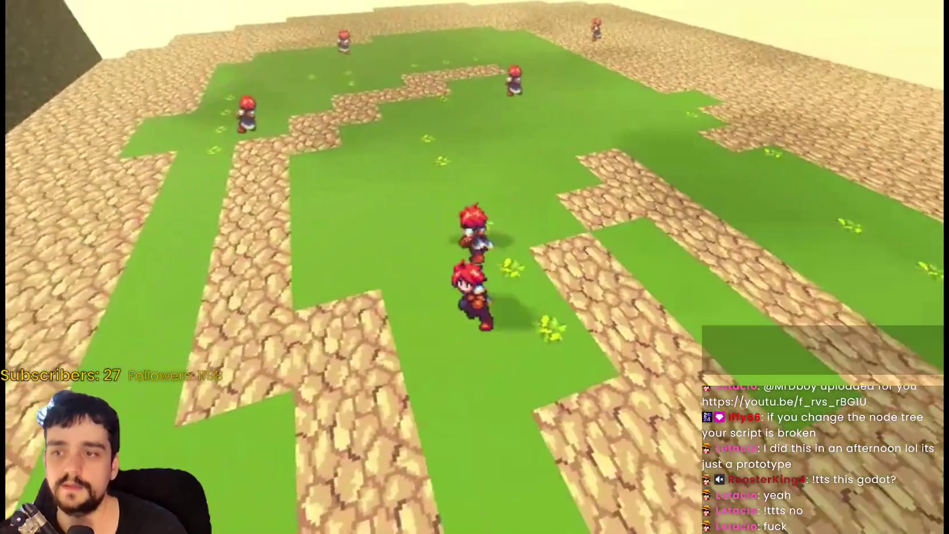
# Pause the red-haired character gameplay clip, unmute it, and maximize the player window
pyautogui.moveTo(450, 210)
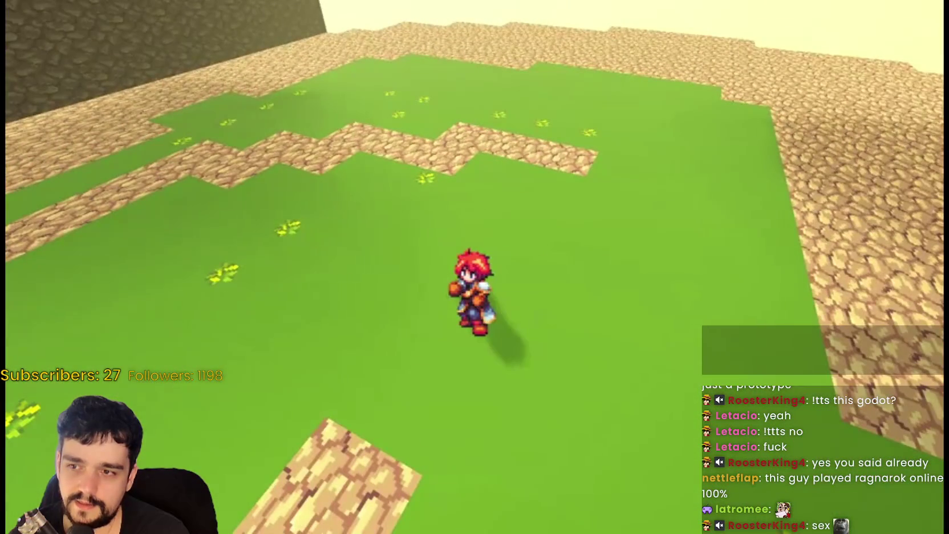
pyautogui.click(450, 214)
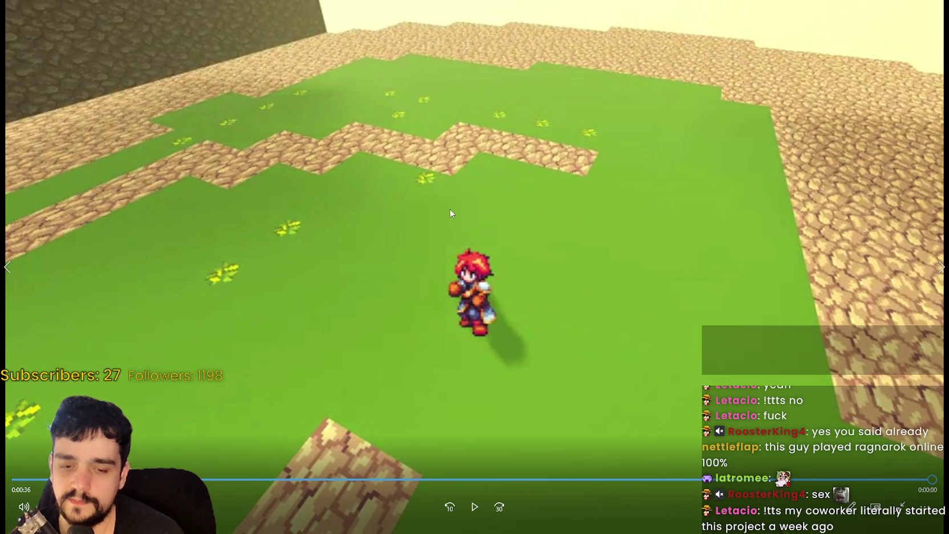
pyautogui.click(451, 213)
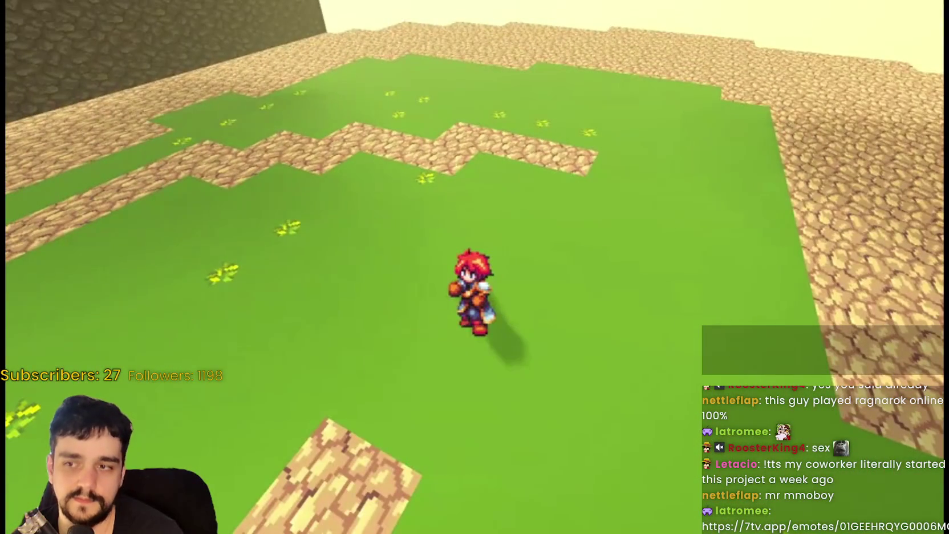
pyautogui.click(451, 213)
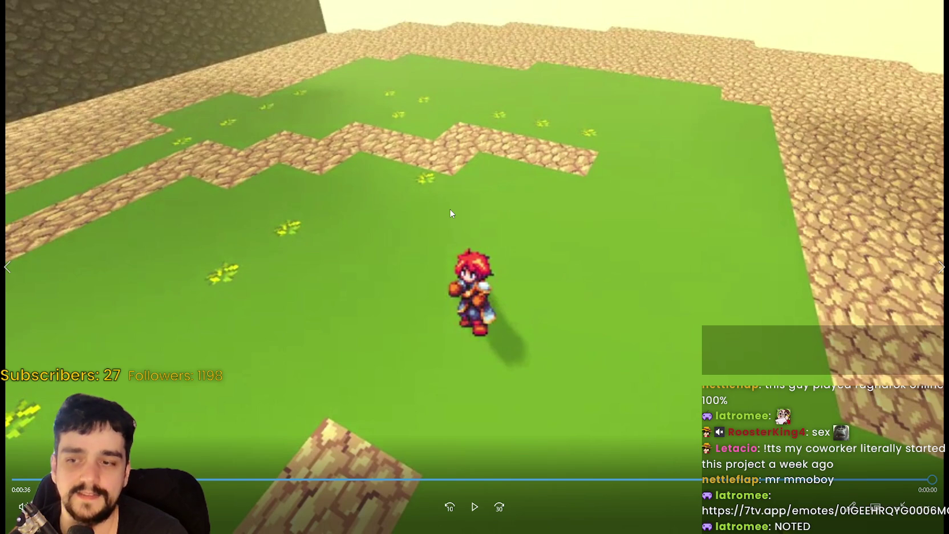
pyautogui.press('m')
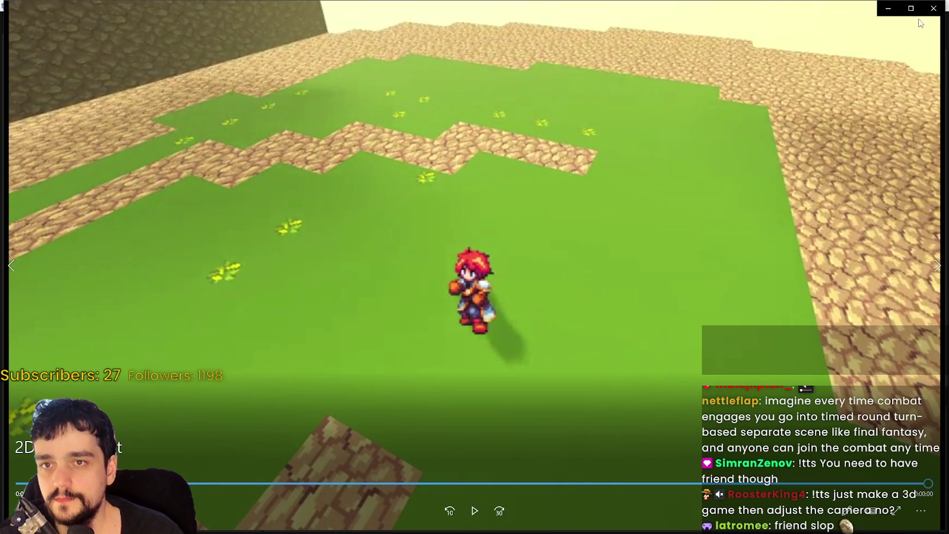
pyautogui.click(913, 9)
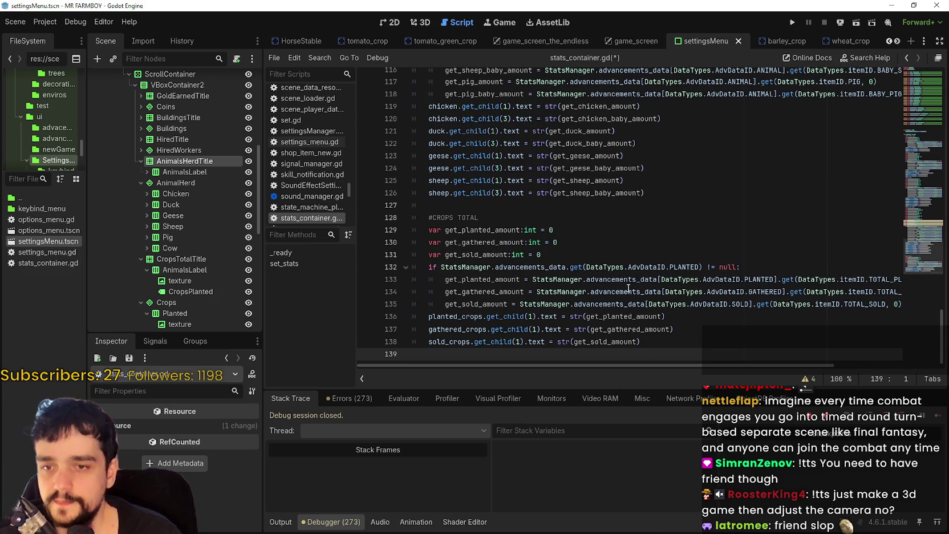
# Add a new unindented line after the sold_crops label line
pyautogui.click(588, 254)
pyautogui.press('Up')
pyautogui.press('Up')
pyautogui.press('Up')
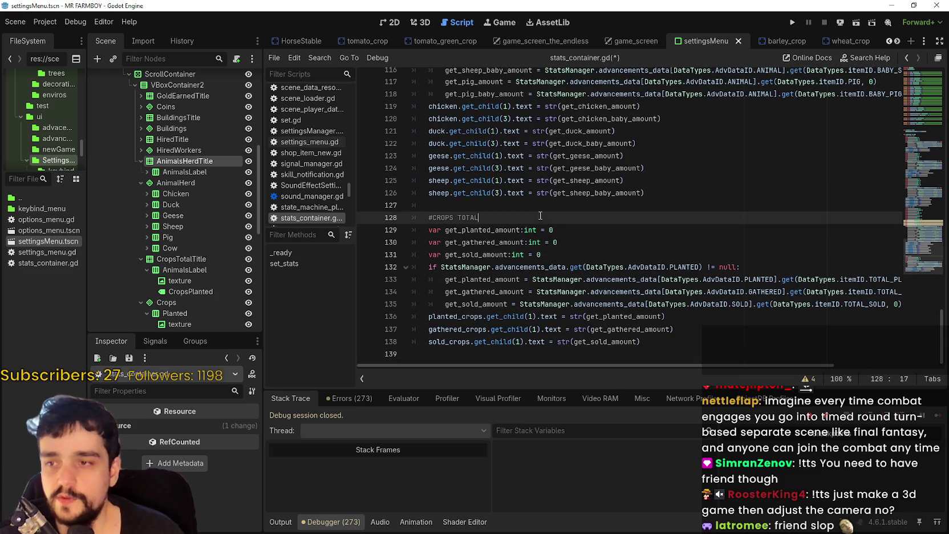
pyautogui.click(655, 340)
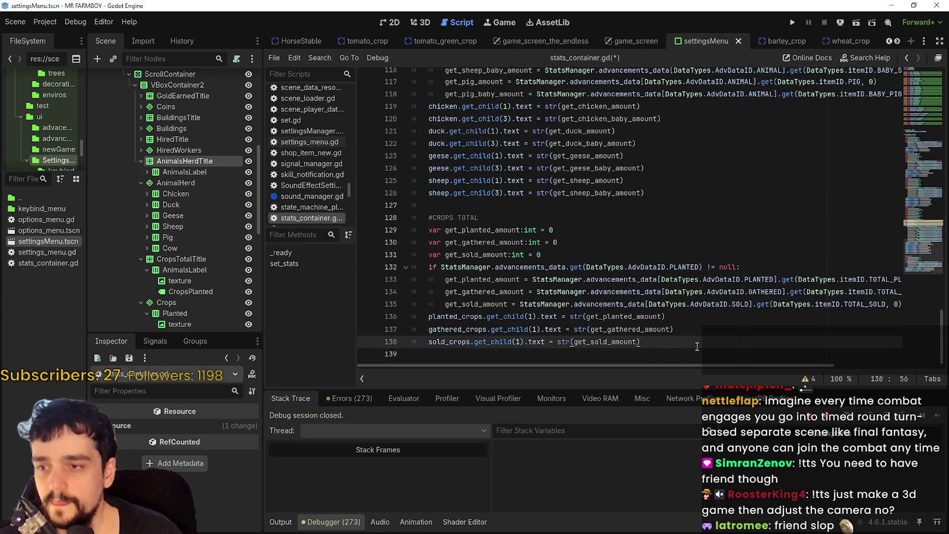
pyautogui.press('Return')
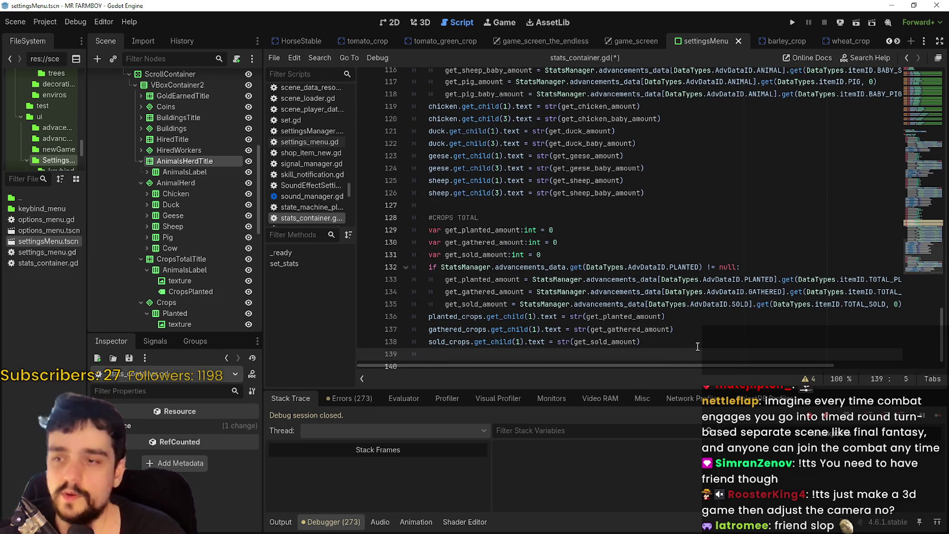
pyautogui.scroll(-1, 697, 346)
pyautogui.keyDown('shift'); pyautogui.click(410, 341); pyautogui.keyUp('shift')
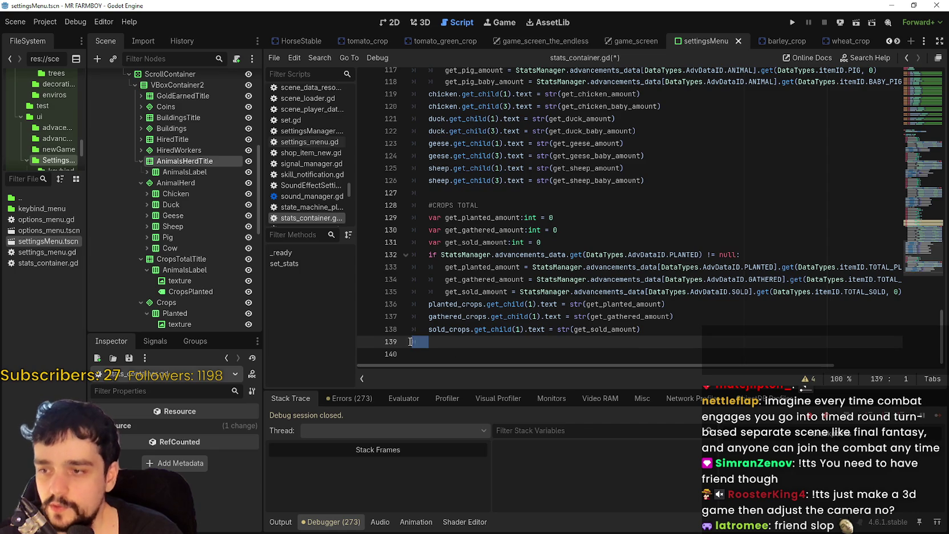
pyautogui.press('BackSpace')
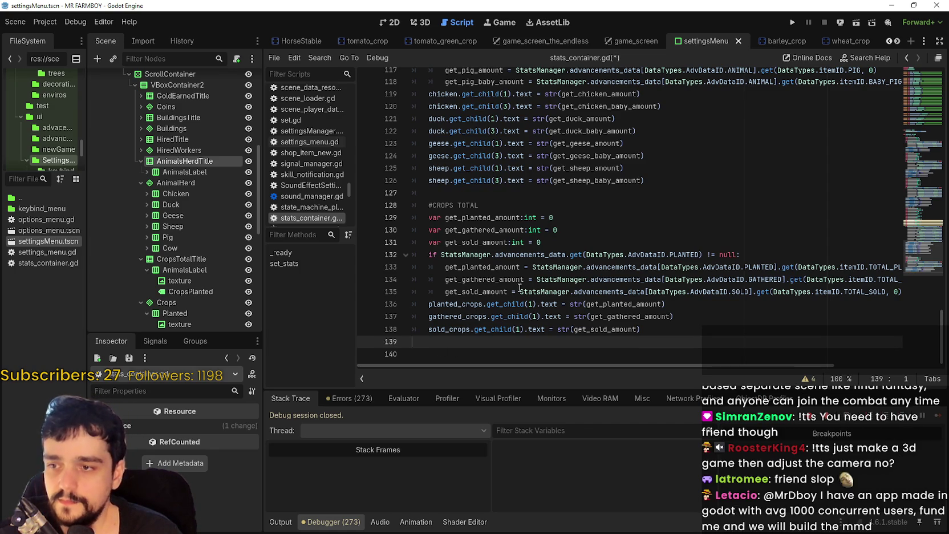
# Look over the ends of lines 130–138, including the PLANTED check line
pyautogui.click(454, 193)
pyautogui.click(665, 349)
pyautogui.click(663, 338)
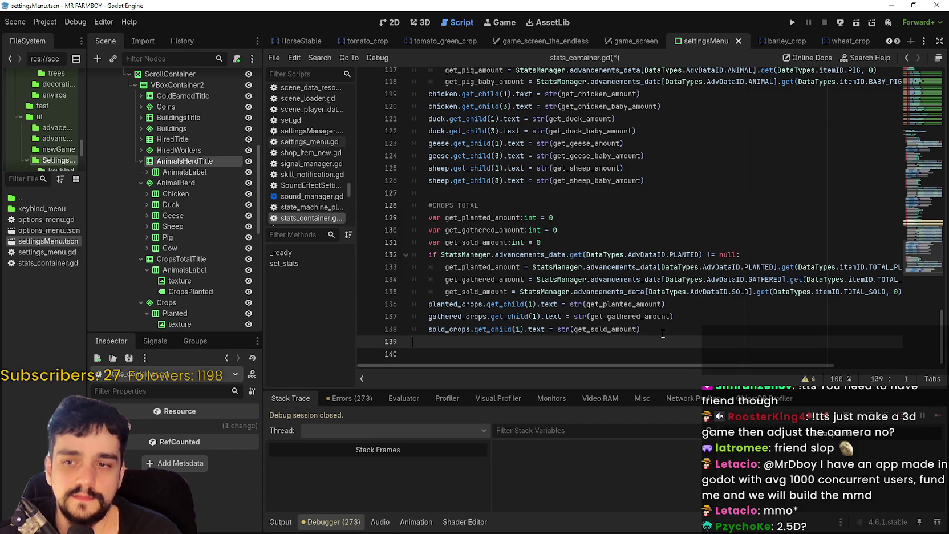
pyautogui.click(667, 330)
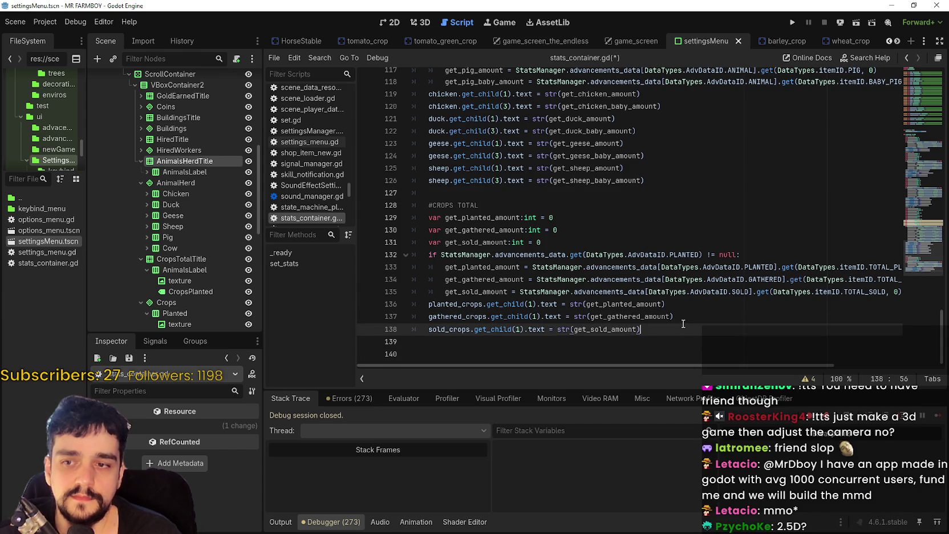
pyautogui.click(683, 319)
pyautogui.click(683, 306)
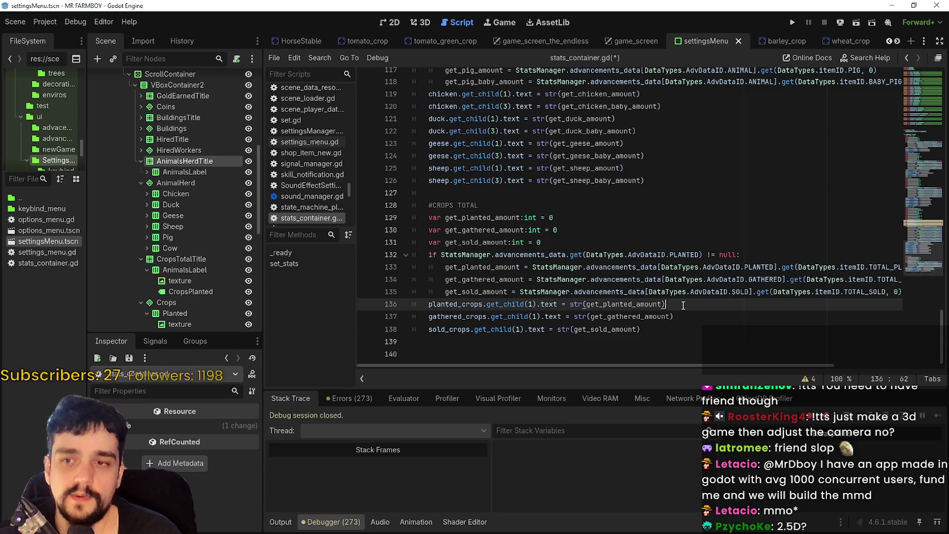
pyautogui.click(757, 254)
pyautogui.click(736, 234)
pyautogui.click(722, 252)
pyautogui.click(719, 244)
pyautogui.click(710, 227)
pyautogui.click(705, 219)
pyautogui.click(696, 234)
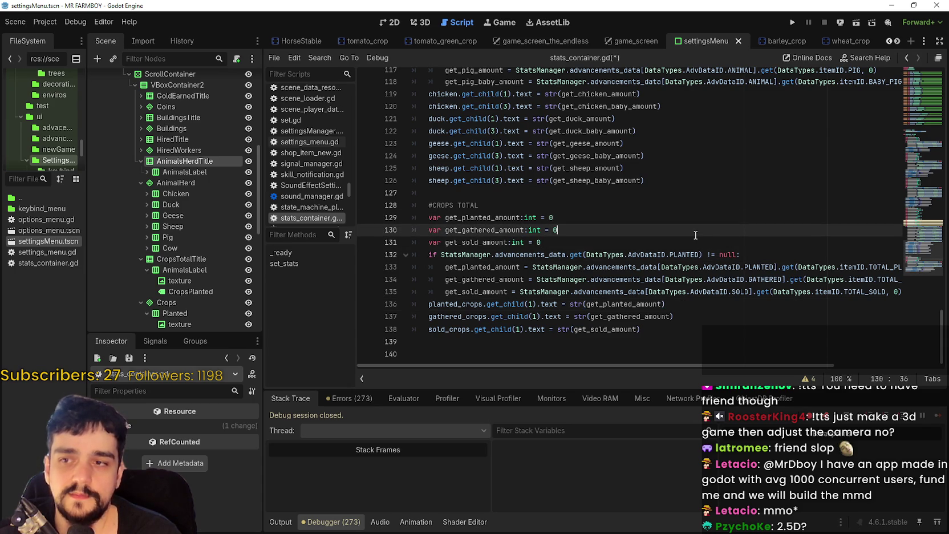
pyautogui.click(664, 209)
pyautogui.click(662, 228)
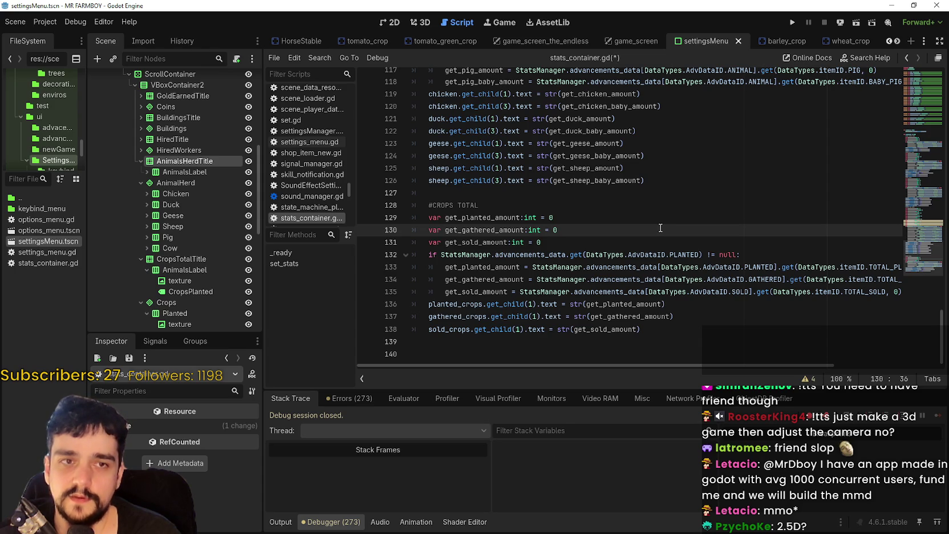
# Check the default 0 values of the planted, gathered and sold amount declarations
pyautogui.click(587, 243)
pyautogui.click(576, 230)
pyautogui.doubleClick(558, 229)
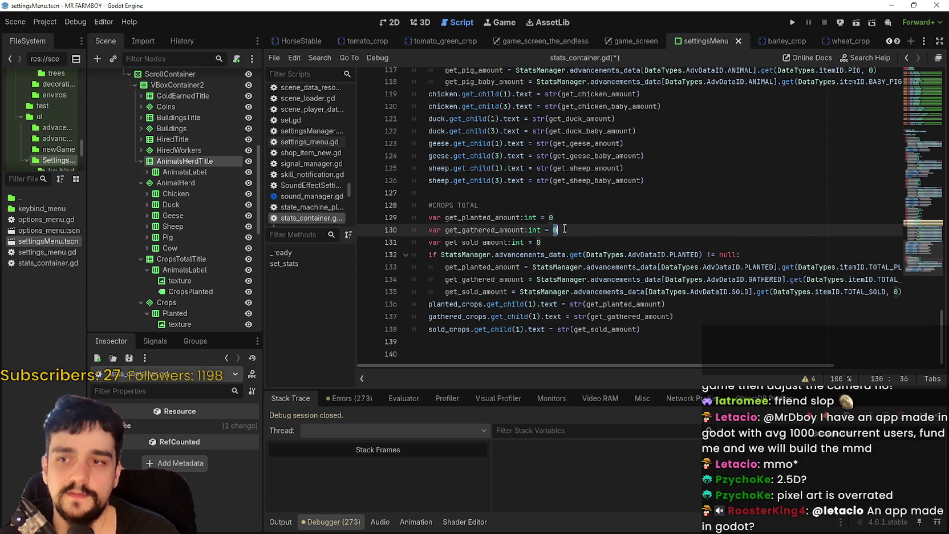
pyautogui.doubleClick(551, 217)
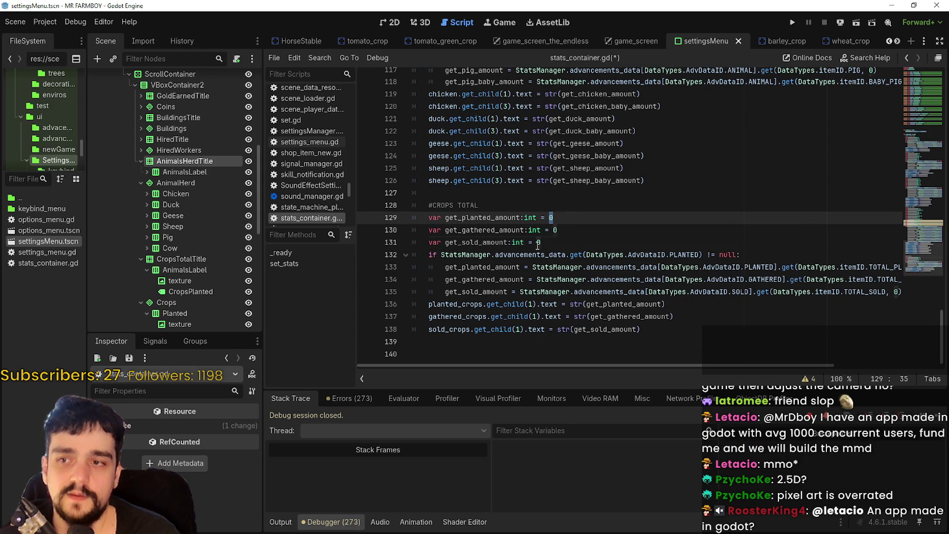
pyautogui.doubleClick(538, 242)
pyautogui.doubleClick(555, 230)
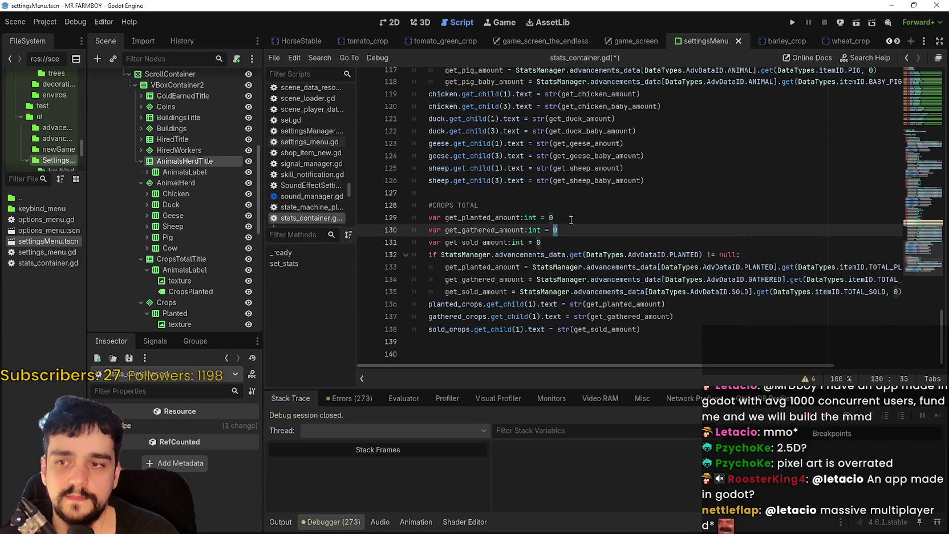
pyautogui.doubleClick(550, 217)
pyautogui.doubleClick(565, 234)
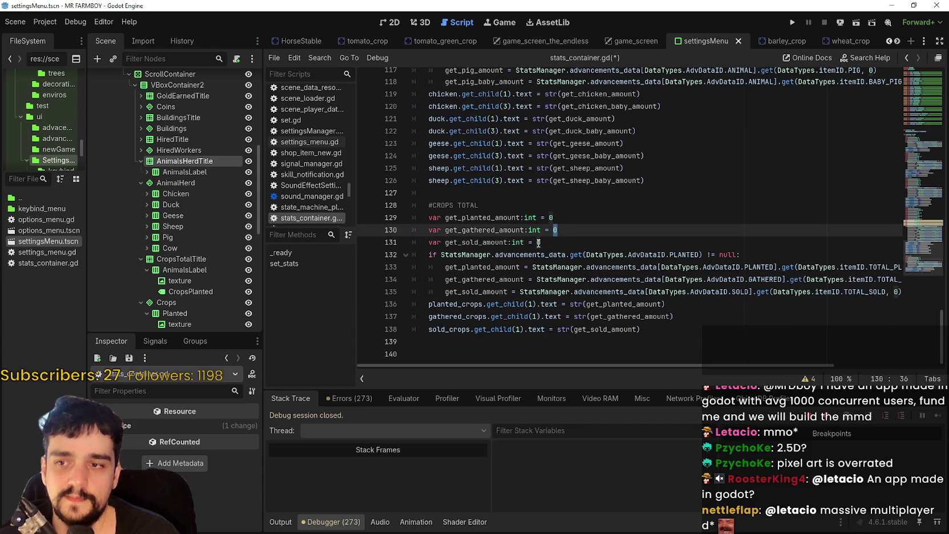
# Delete the extra blank line at the end of stats_container.gd
pyautogui.click(558, 244)
pyautogui.click(673, 331)
pyautogui.click(668, 345)
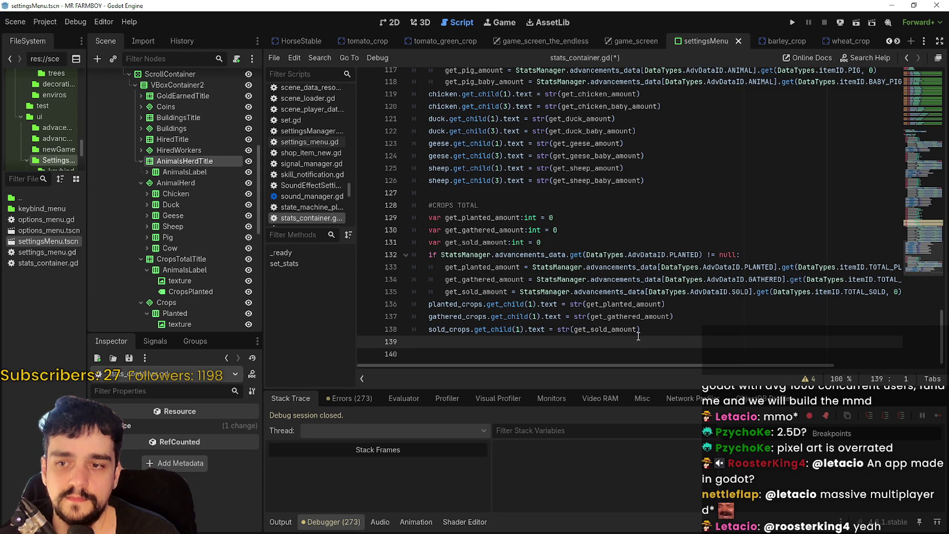
pyautogui.press('BackSpace')
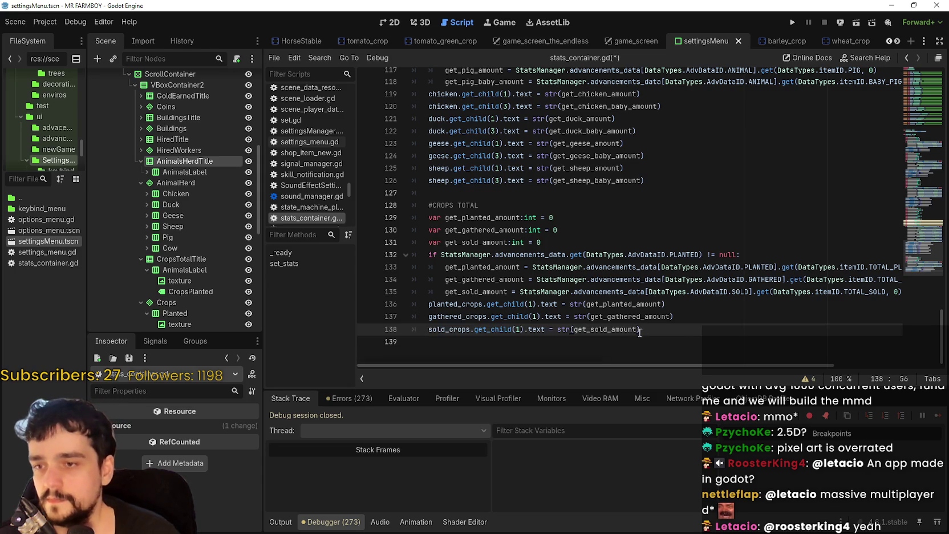
pyautogui.scroll(2, 686, 341)
pyautogui.click(660, 230)
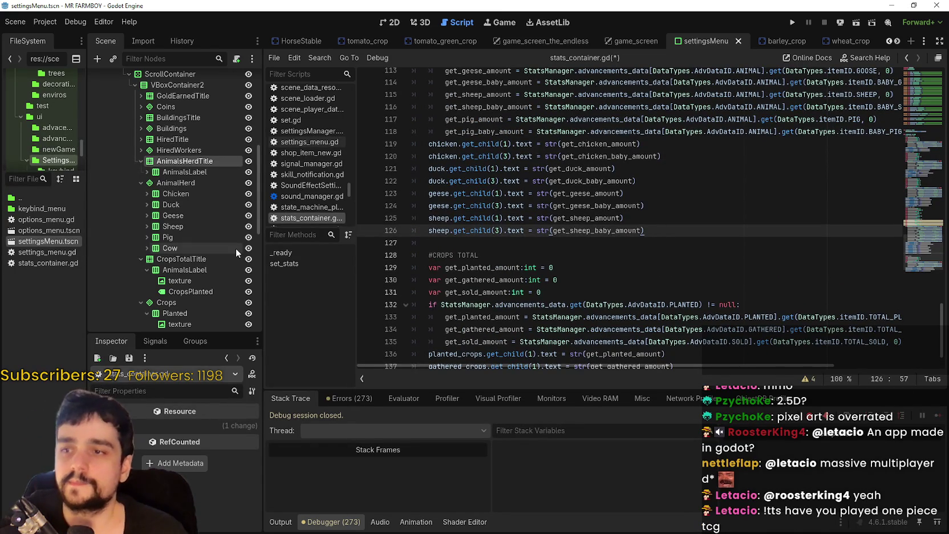
# Duplicate the two sheep label lines and rename sheep to pig on line 127
pyautogui.moveTo(665, 230); pyautogui.dragTo(396, 222)
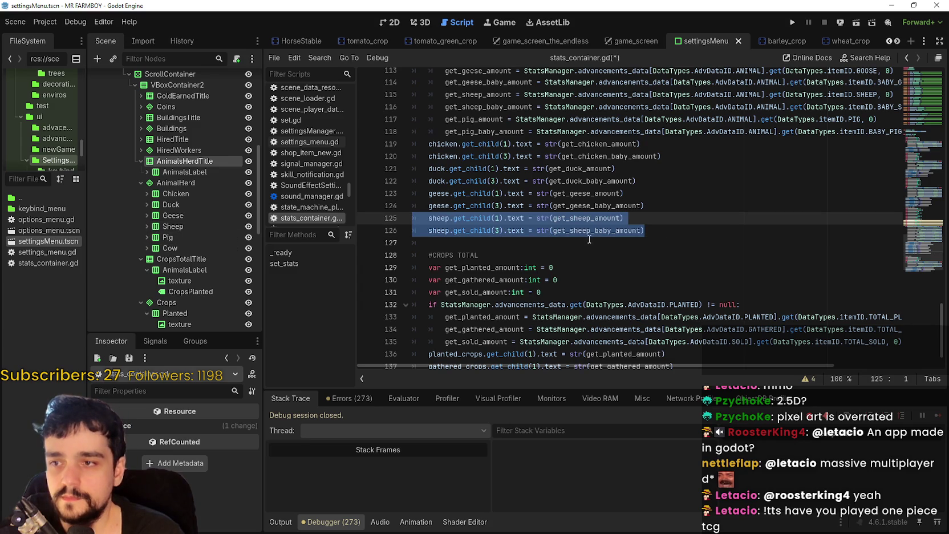
pyautogui.hotkey('ctrl', 'c')
pyautogui.click(651, 232)
pyautogui.press('Return')
pyautogui.hotkey('ctrl', 'v')
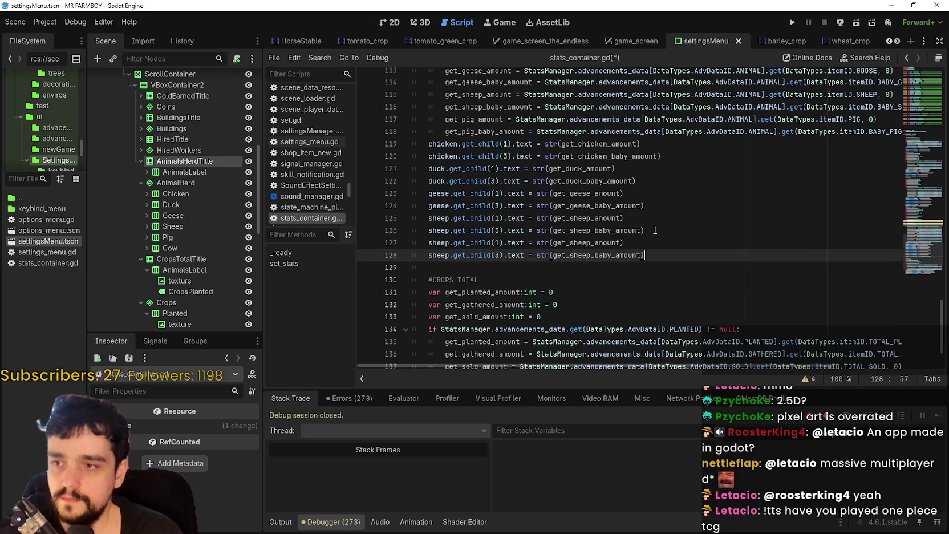
pyautogui.doubleClick(438, 243)
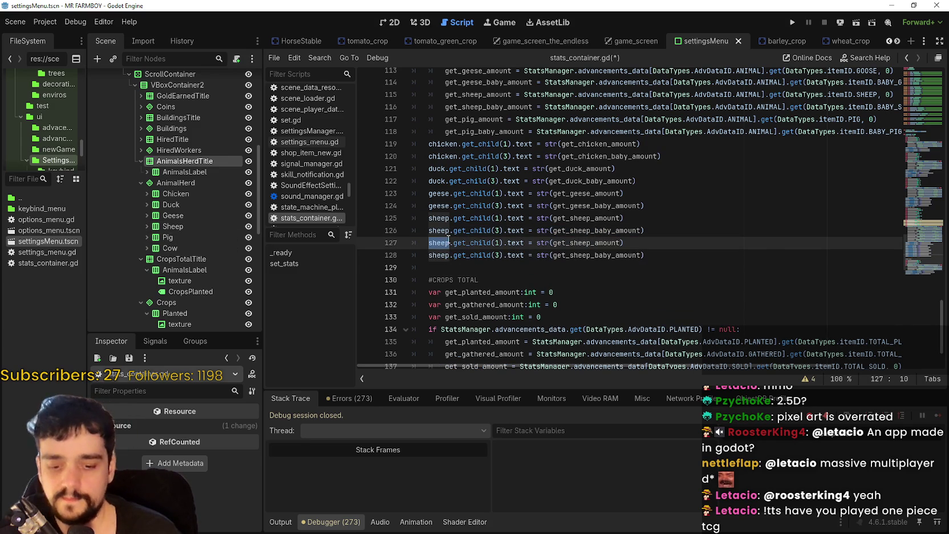
pyautogui.write('pig')
pyautogui.press('Up')
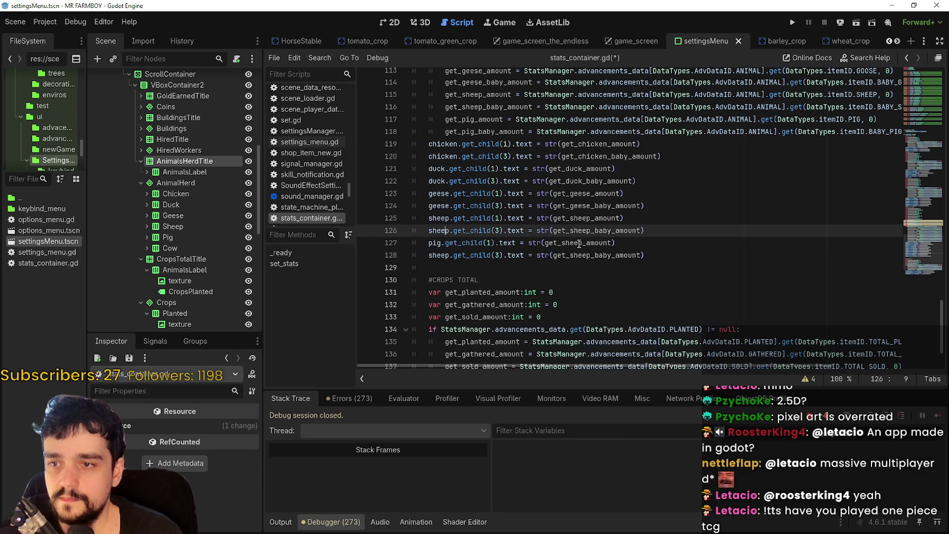
# Swap get_sheep_amount and get_sheep_baby_amount for get_pig_amount and get_pig_baby_amount
pyautogui.doubleClick(578, 243)
pyautogui.scroll(3, 498, 231)
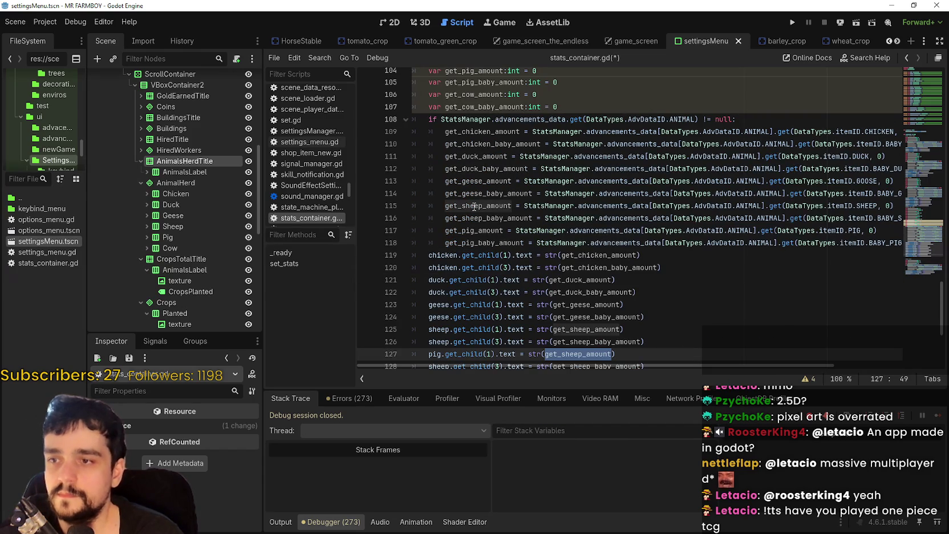
pyautogui.doubleClick(477, 232)
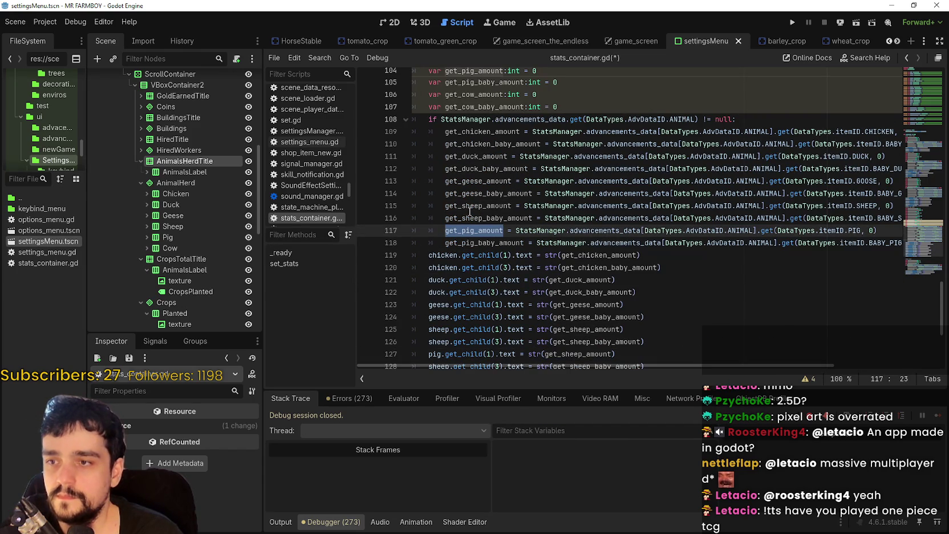
pyautogui.scroll(-3, 480, 154)
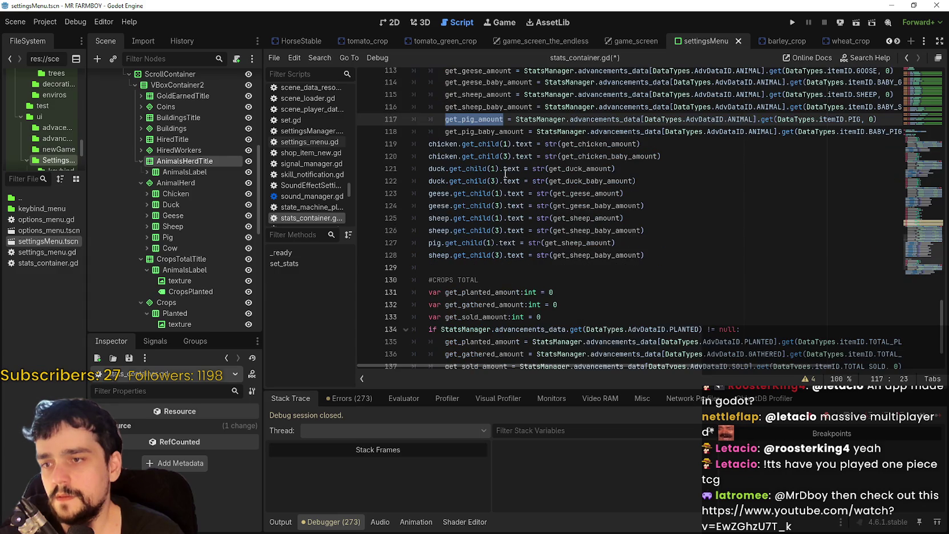
pyautogui.doubleClick(582, 243)
pyautogui.hotkey('ctrl', 'v')
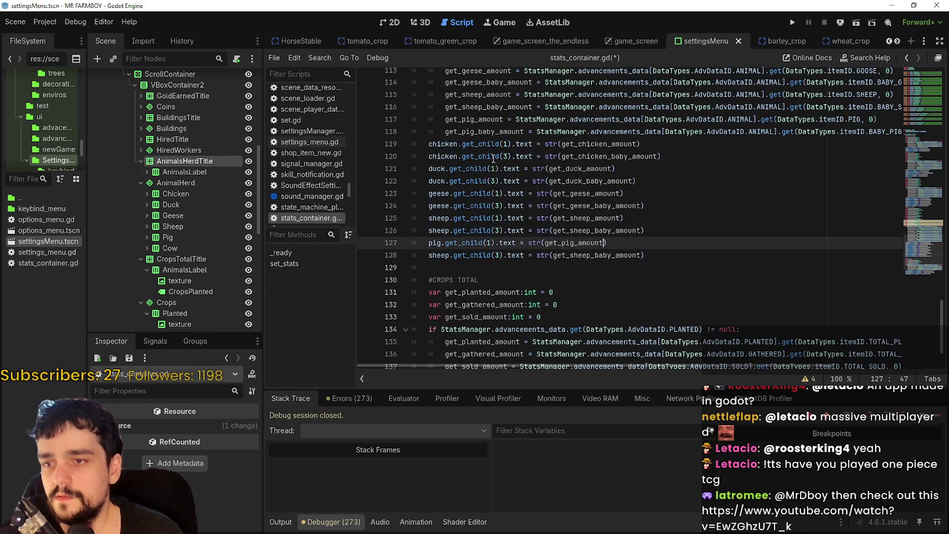
pyautogui.click(479, 126)
pyautogui.doubleClick(479, 130)
pyautogui.hotkey('ctrl', 'c')
pyautogui.doubleClick(596, 255)
pyautogui.hotkey('ctrl', 'v')
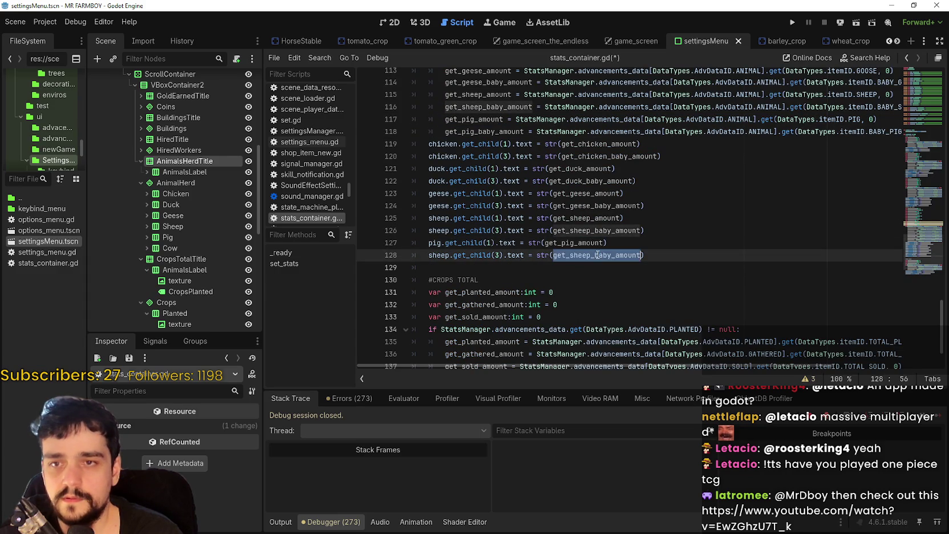
pyautogui.click(900, 131)
pyautogui.moveTo(896, 130); pyautogui.dragTo(380, 123)
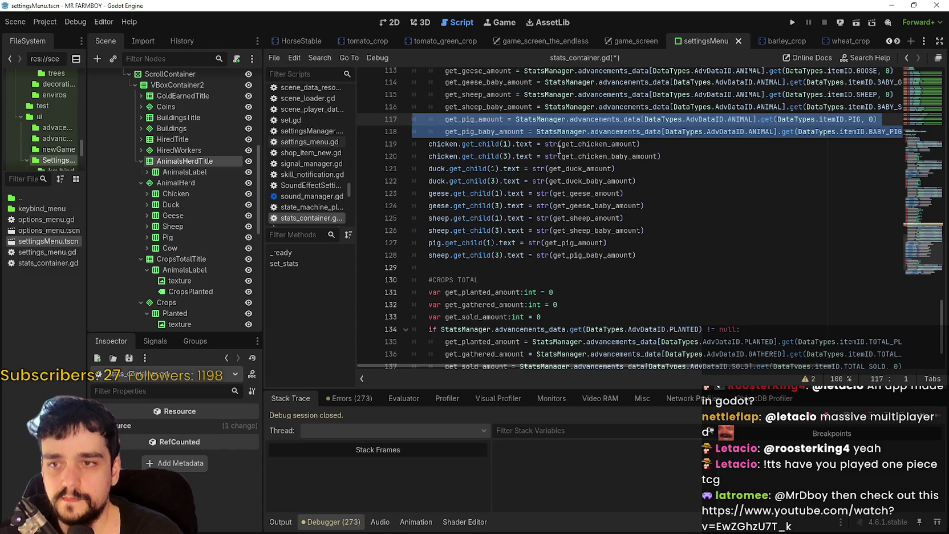
# Paste the two pig amount lines as new lines 119–120 below line 118
pyautogui.click(813, 136)
pyautogui.press('End')
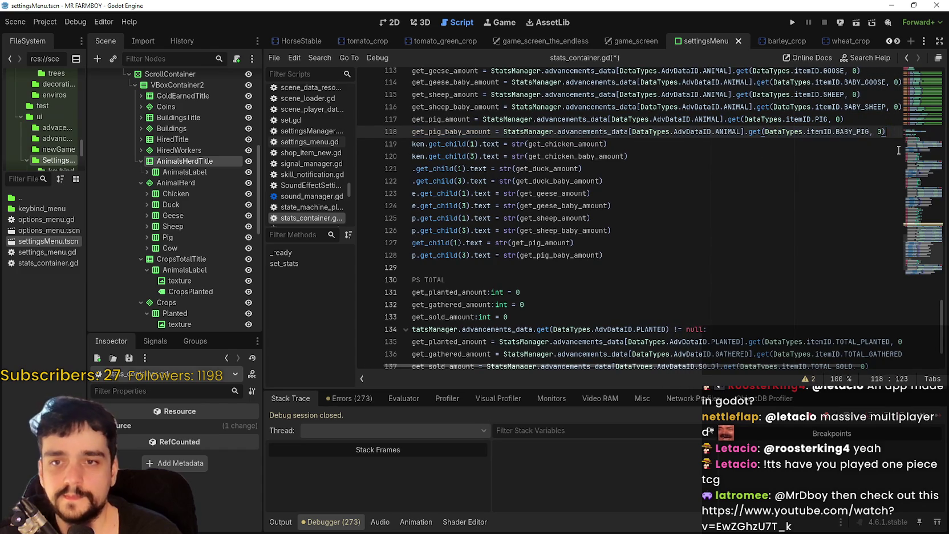
pyautogui.press('Return')
pyautogui.press('BackSpace')
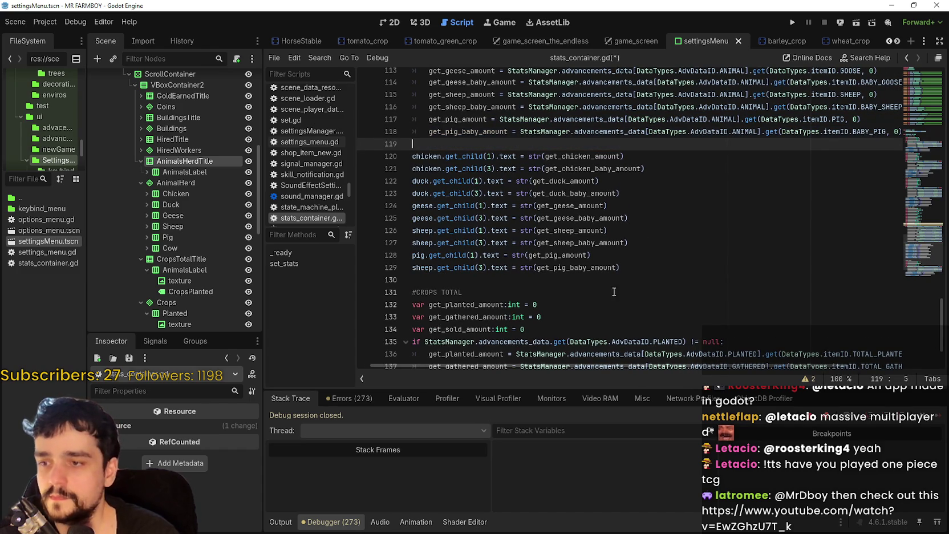
pyautogui.hscroll(-2, 593, 365)
pyautogui.press('BackSpace')
pyautogui.hotkey('ctrl', 'v')
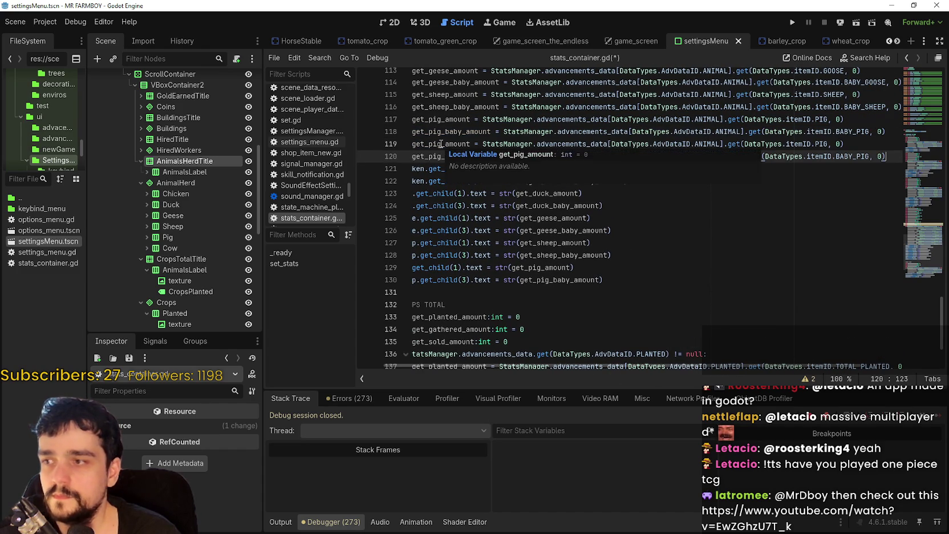
# Rename the pasted variables to get_cow_amount and get_cow_baby_amount
pyautogui.doubleClick(441, 144)
pyautogui.moveTo(518, 156); pyautogui.dragTo(413, 144)
pyautogui.scroll(2, 468, 98)
pyautogui.click(467, 99)
pyautogui.doubleClick(469, 77)
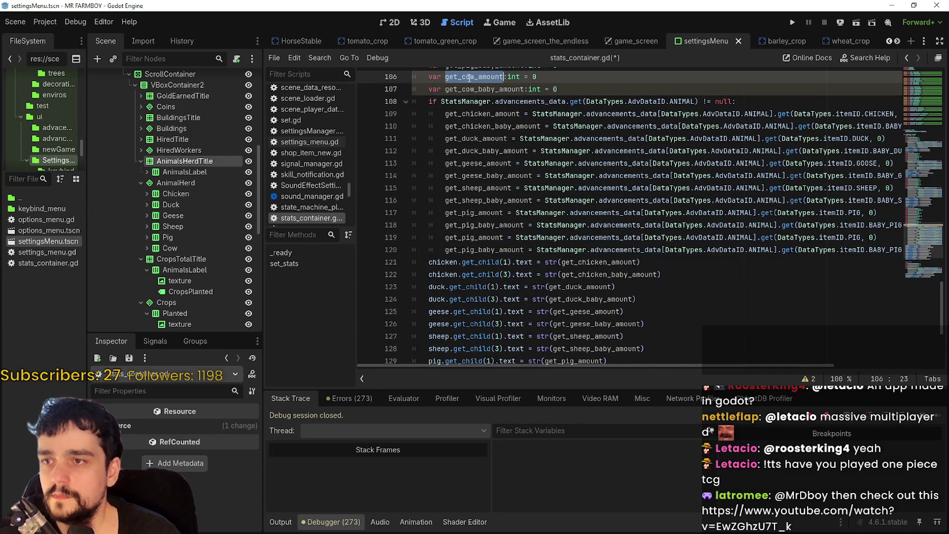
pyautogui.doubleClick(468, 235)
pyautogui.doubleClick(486, 76)
pyautogui.hotkey('ctrl', 'c')
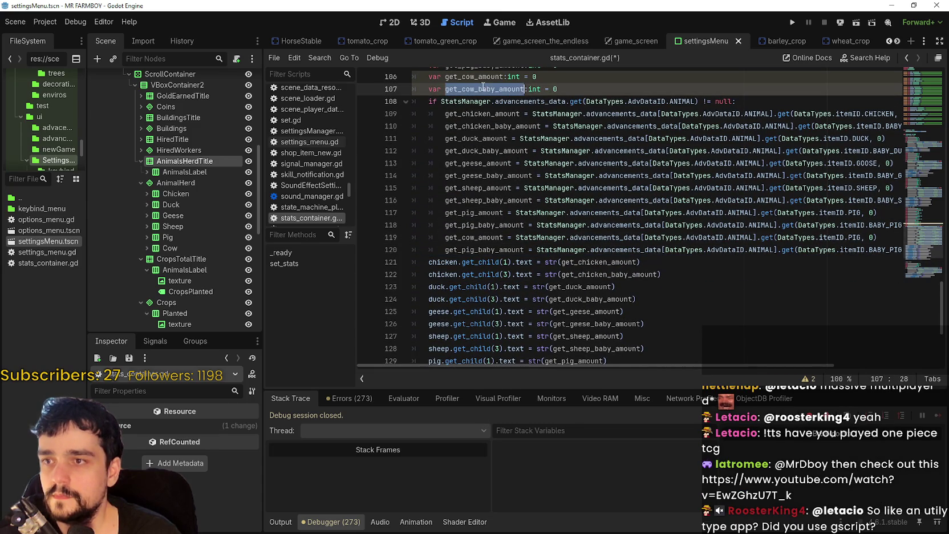
pyautogui.doubleClick(486, 239)
pyautogui.hotkey('ctrl', 'v')
pyautogui.doubleClick(486, 250)
pyautogui.write('get_cow_baby_amount')
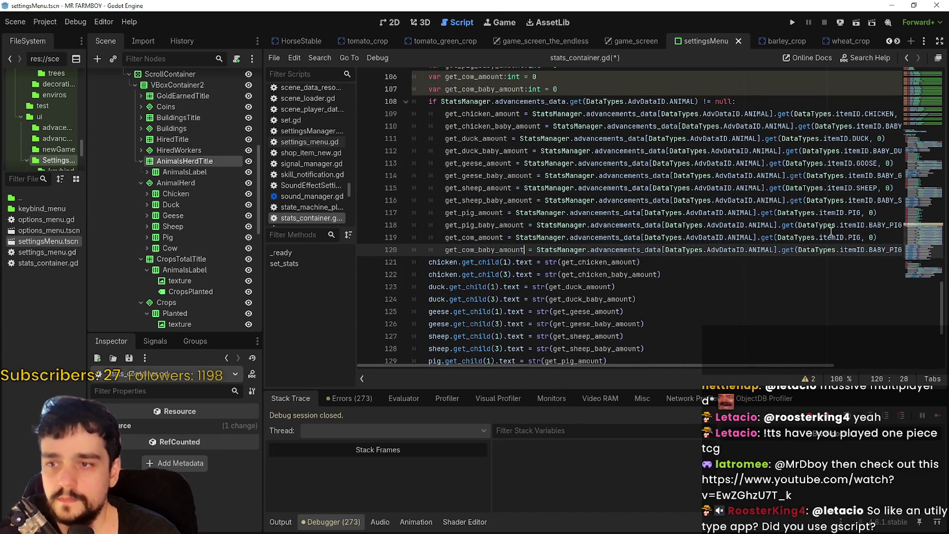
# Change the item IDs on lines 119–120 from PIG and BABY_PIG to COW and BABY_COW
pyautogui.doubleClick(861, 239)
pyautogui.write('COW')
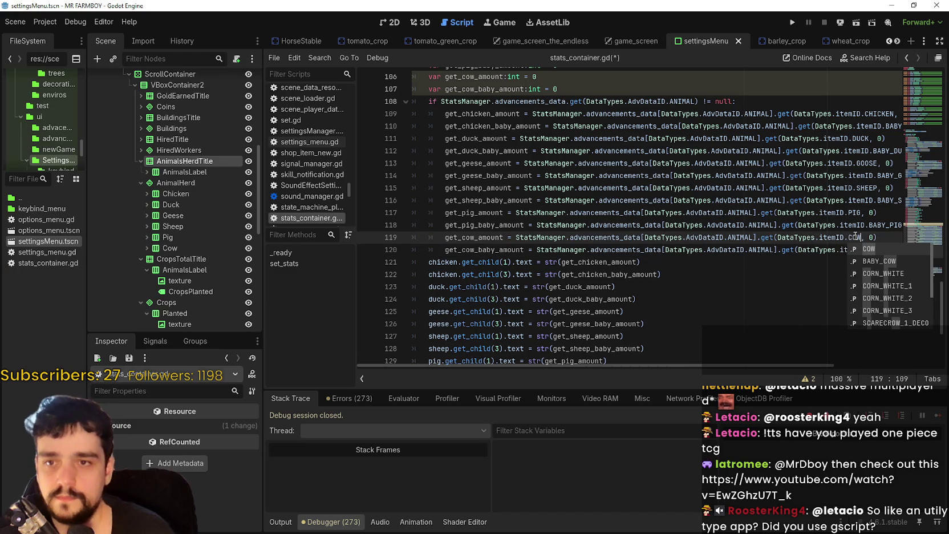
pyautogui.press('Escape')
pyautogui.doubleClick(883, 250)
pyautogui.write('BABY_C')
pyautogui.press('Return')
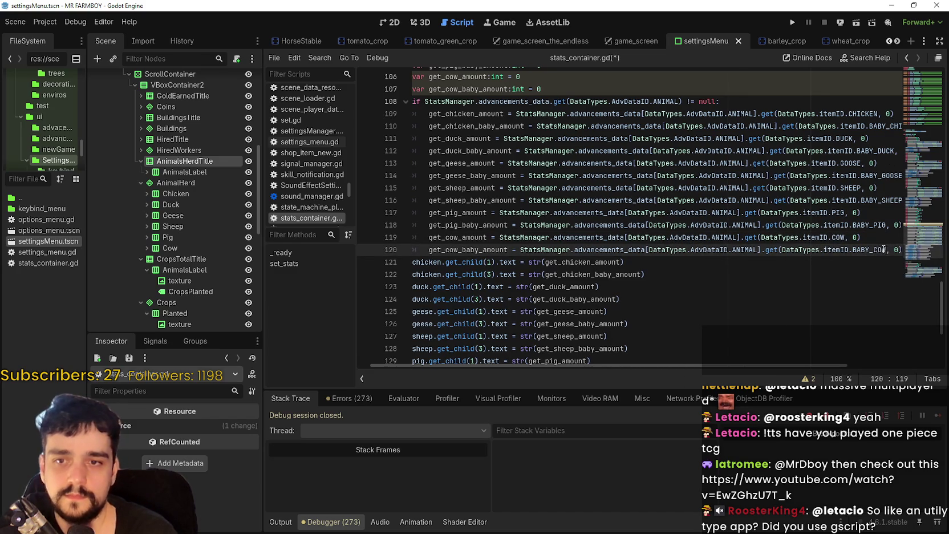
pyautogui.scroll(-3, 717, 261)
pyautogui.click(717, 261)
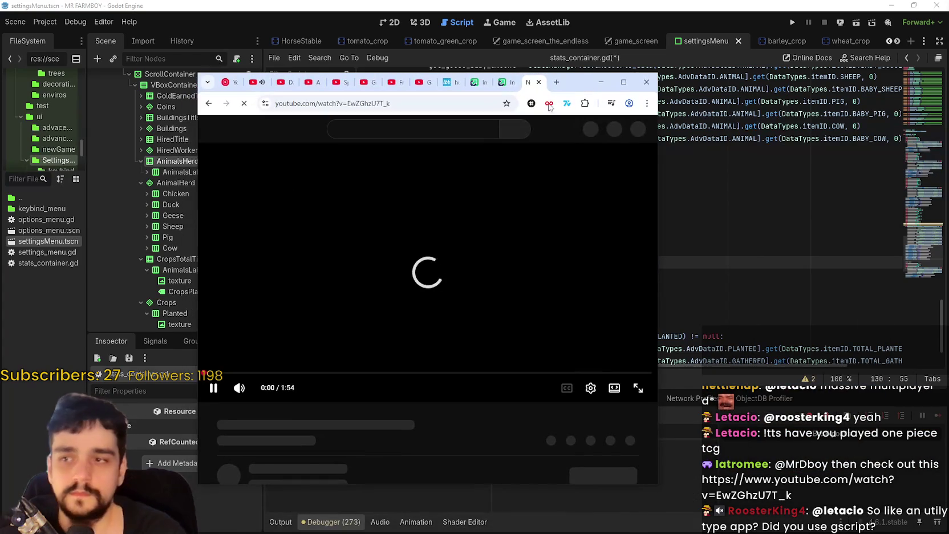
# Reposition the window and watch 'New combat gameplay | EthrA' to 0:49, then pause
pyautogui.moveTo(575, 87); pyautogui.dragTo(612, 66)
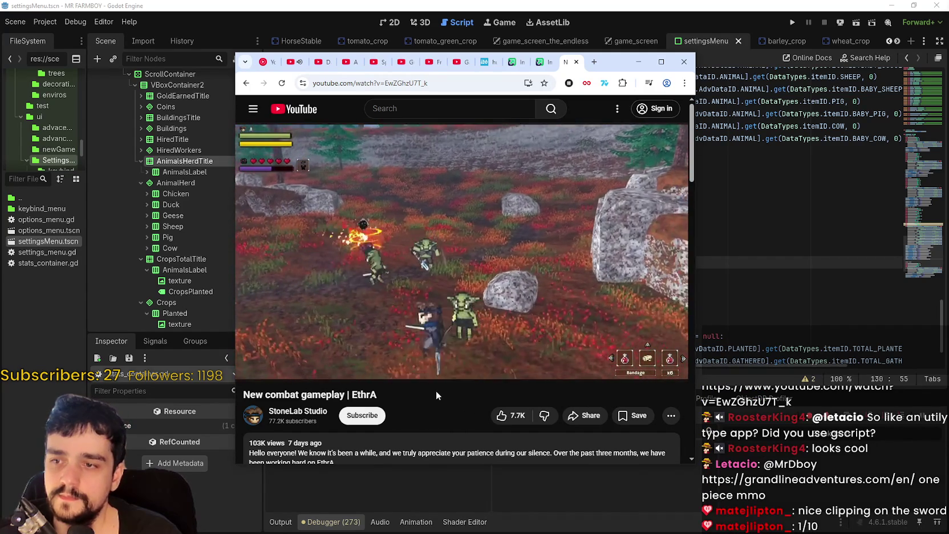
pyautogui.moveTo(432, 316)
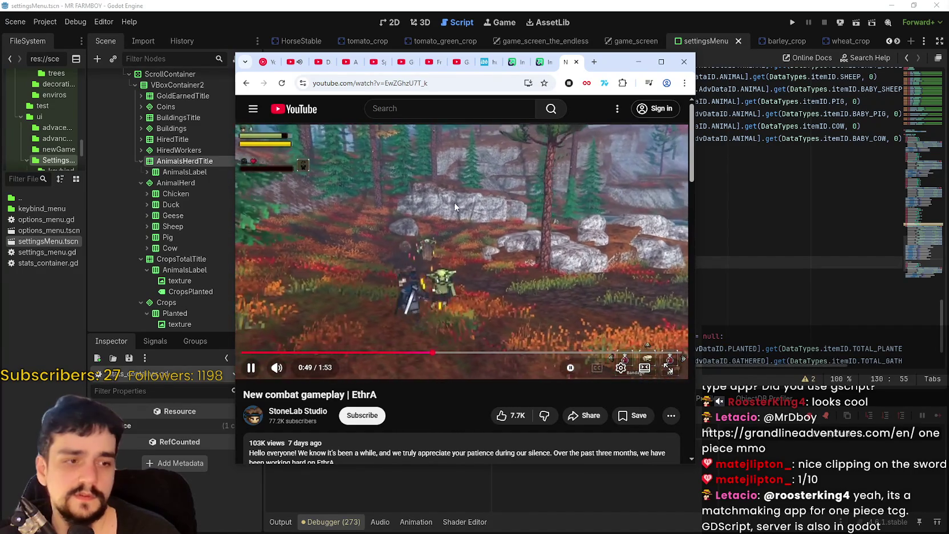
pyautogui.click(454, 202)
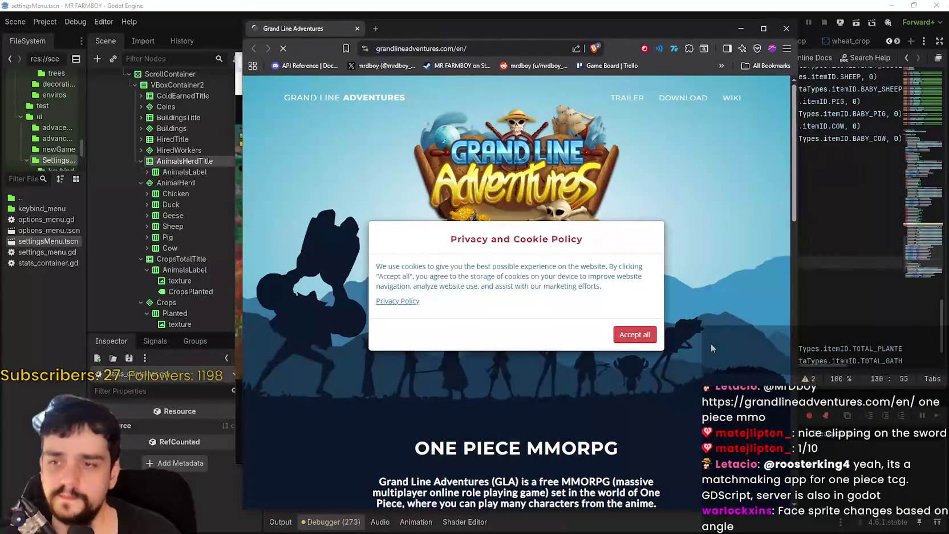
# Scroll through the Grand Line Adventures trailer, downloads and requirements sections
pyautogui.scroll(-10, 705, 318)
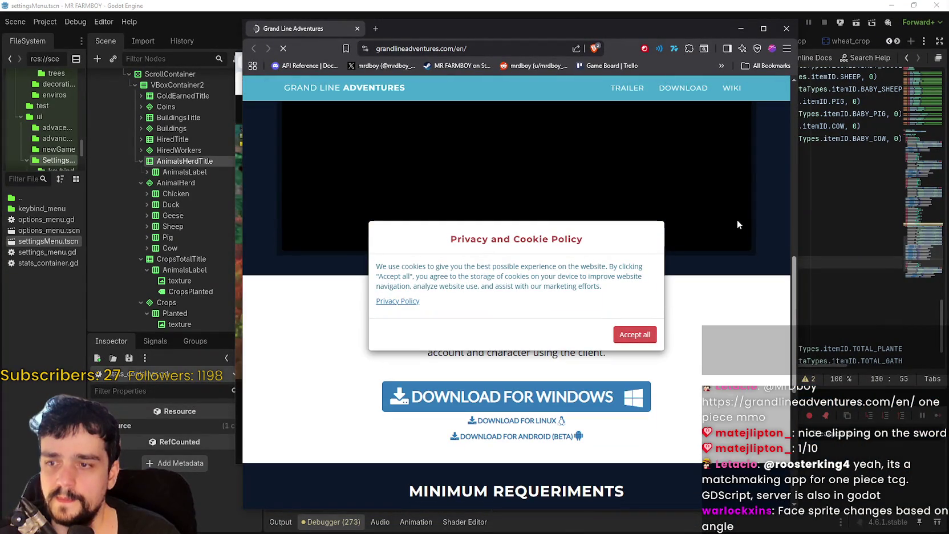
pyautogui.scroll(4, 717, 302)
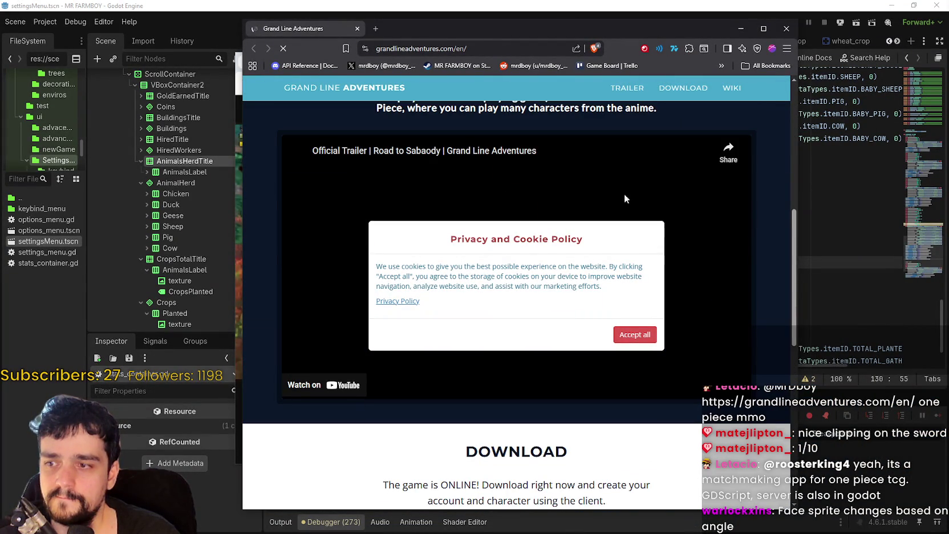
pyautogui.scroll(-2, 482, 181)
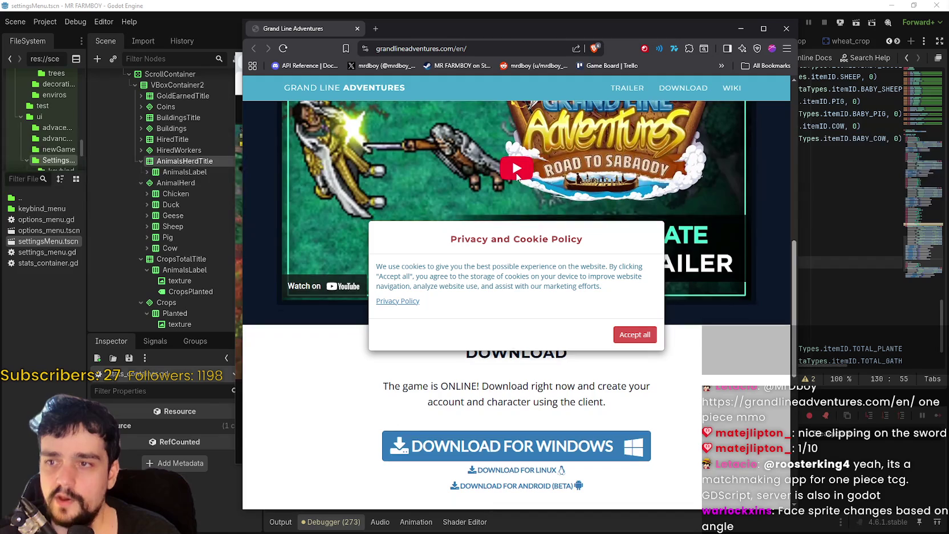
pyautogui.scroll(2, 717, 255)
pyautogui.scroll(-2, 716, 255)
pyautogui.scroll(-1, 719, 341)
pyautogui.scroll(-5, 719, 341)
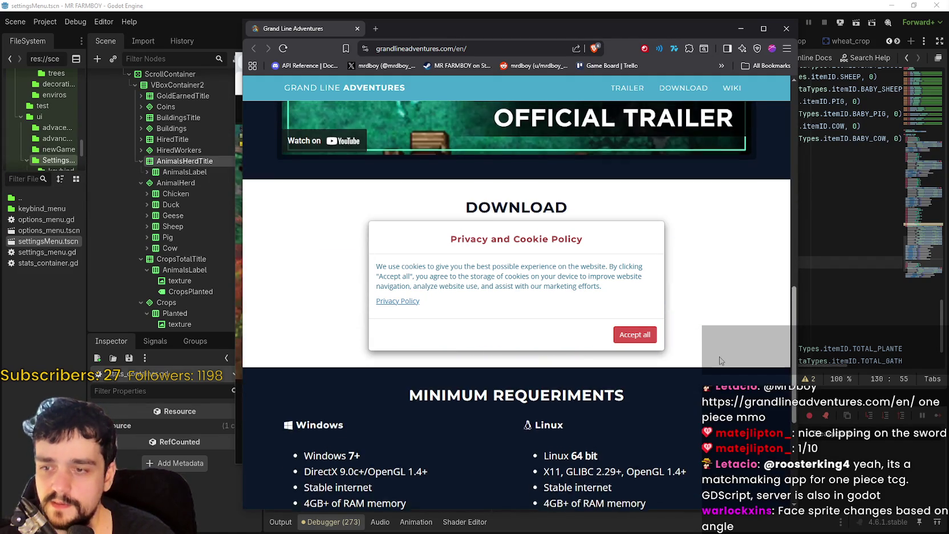
pyautogui.scroll(6, 739, 359)
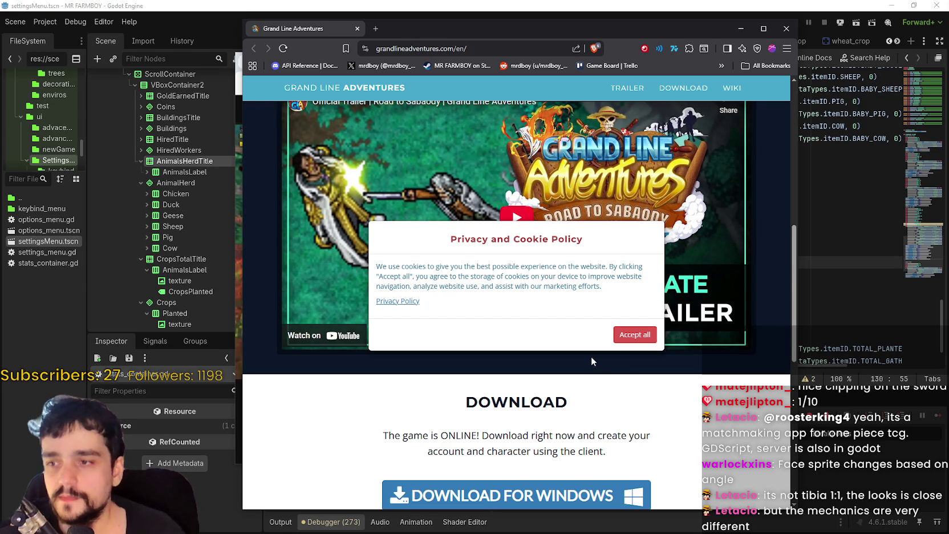
pyautogui.scroll(-4, 591, 357)
pyautogui.scroll(2, 591, 357)
pyautogui.scroll(-5, 761, 437)
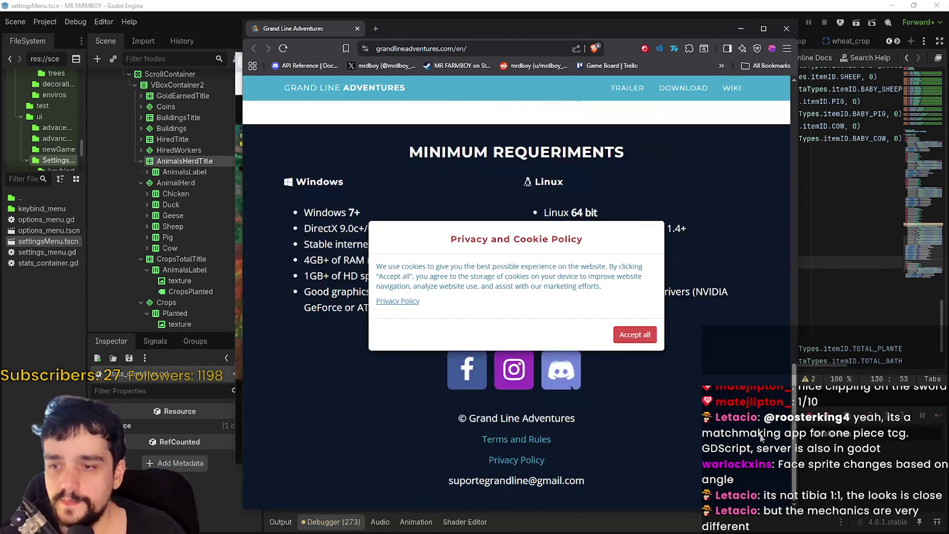
pyautogui.scroll(10, 761, 437)
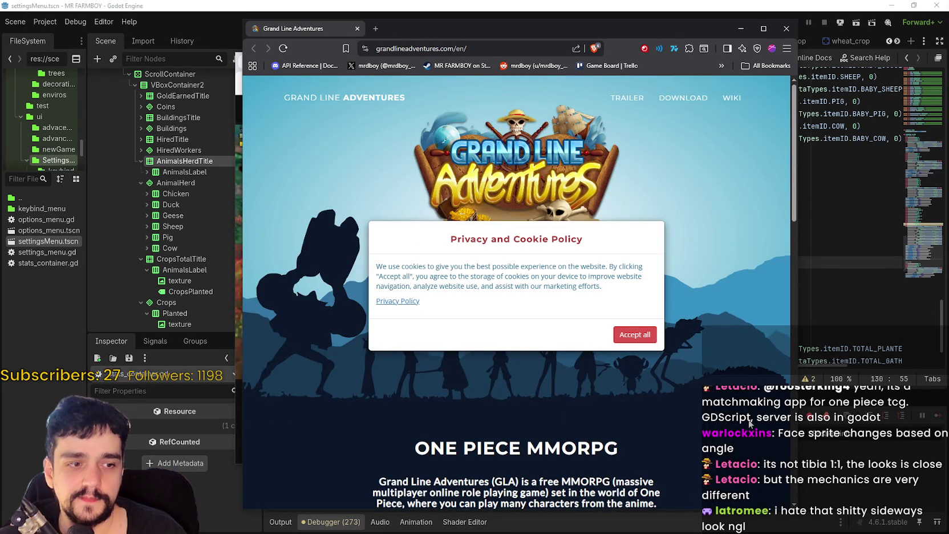
pyautogui.scroll(-3, 674, 278)
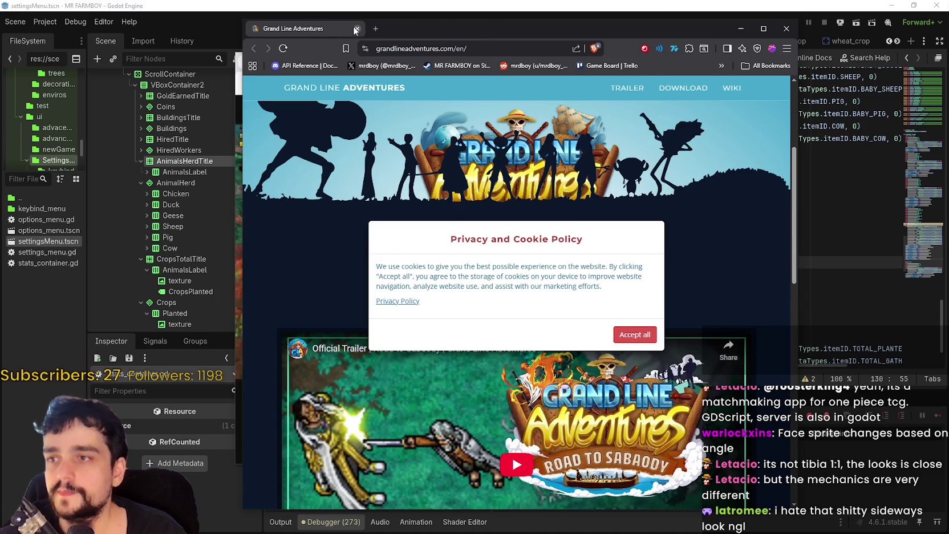
# Close the Grand Line Adventures tab and move the browser aside
pyautogui.click(356, 28)
pyautogui.click(577, 62)
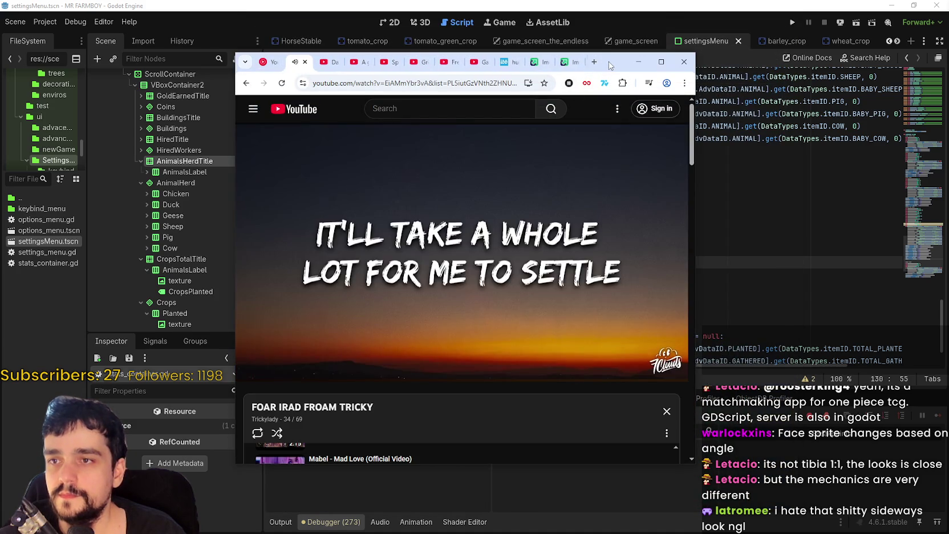
pyautogui.click(638, 62)
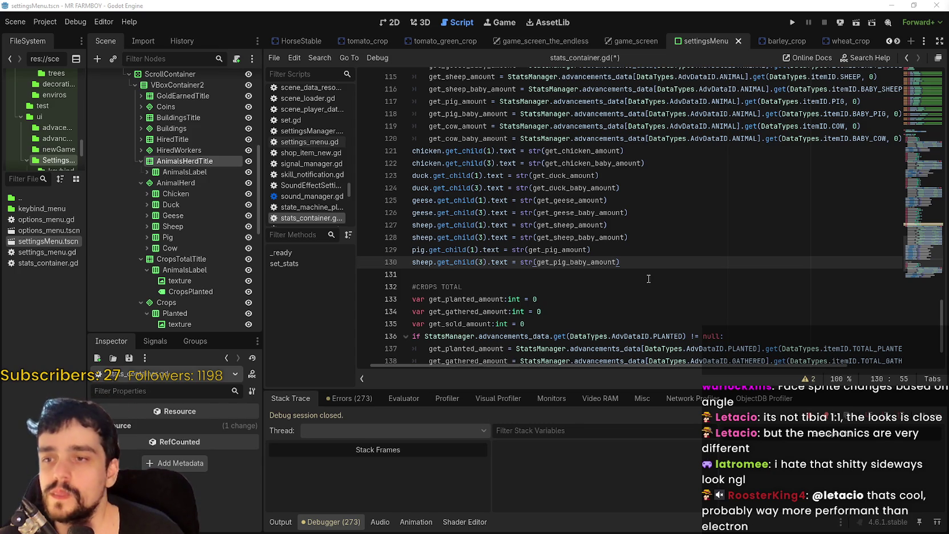
# Indent the get_*_amount assignments one level deeper, then bring up a browser with a new tab
pyautogui.hotkey('ctrl', 'a')
pyautogui.press('Tab')
pyautogui.click(536, 275)
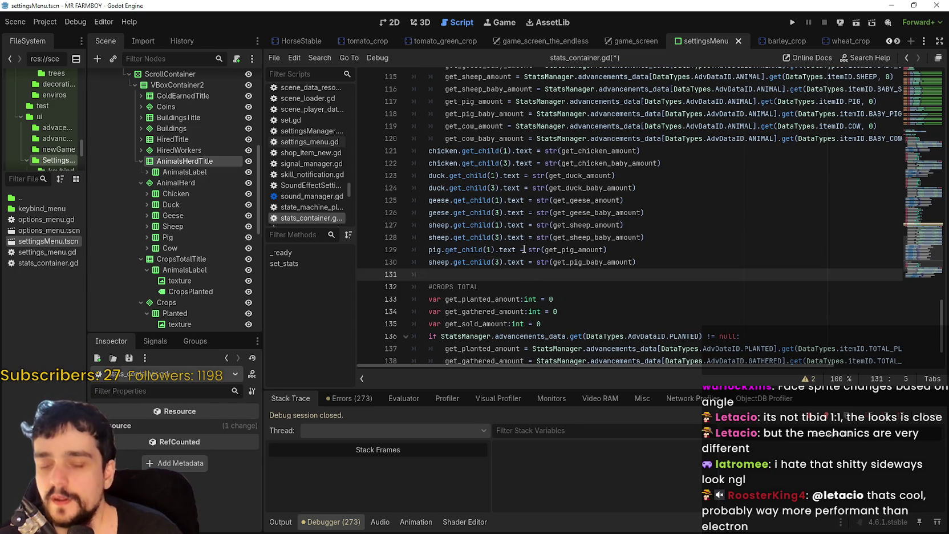
pyautogui.scroll(-1, 524, 249)
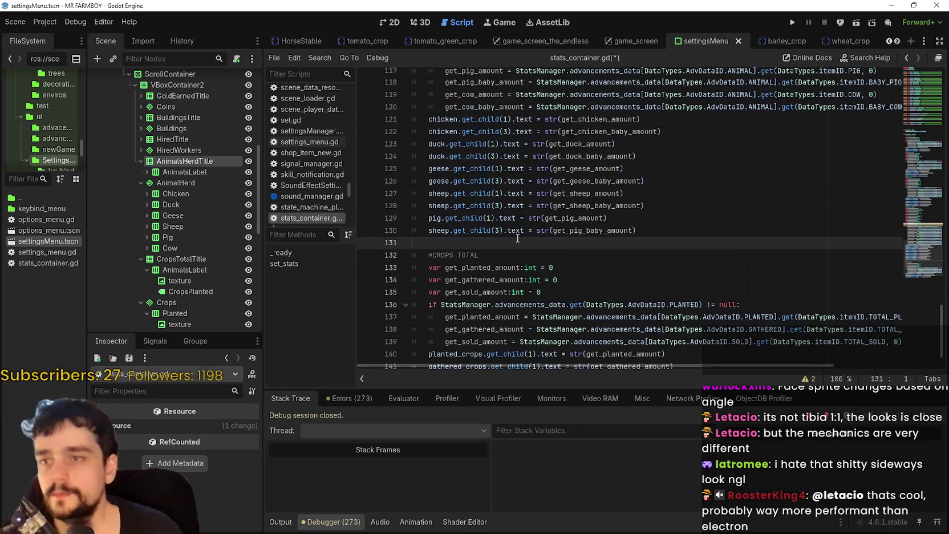
pyautogui.scroll(1, 519, 231)
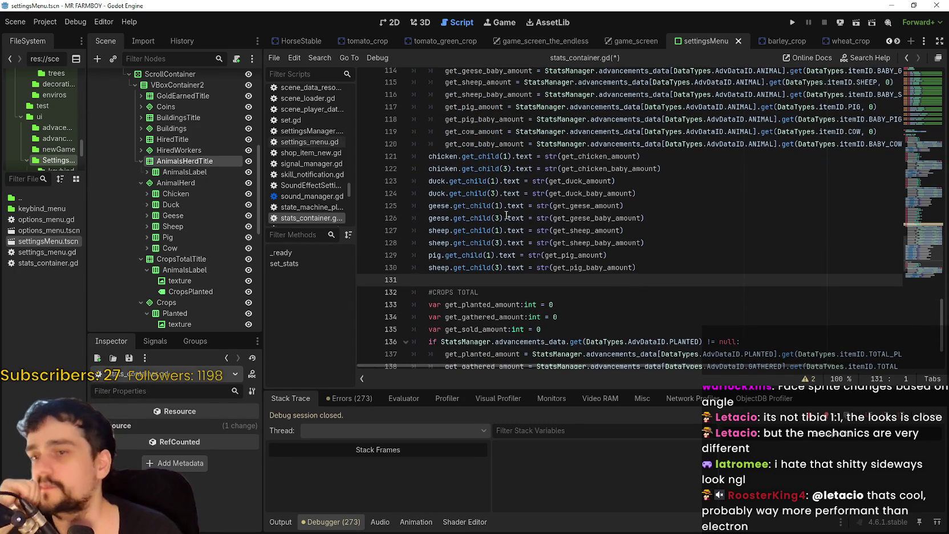
pyautogui.scroll(-1, 560, 222)
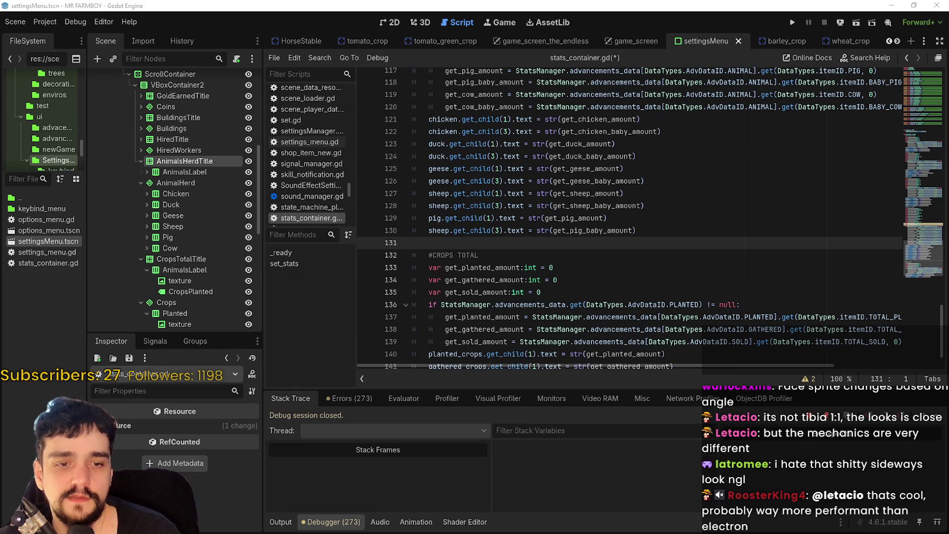
pyautogui.hotkey('alt', 'Tab')
pyautogui.click(640, 33)
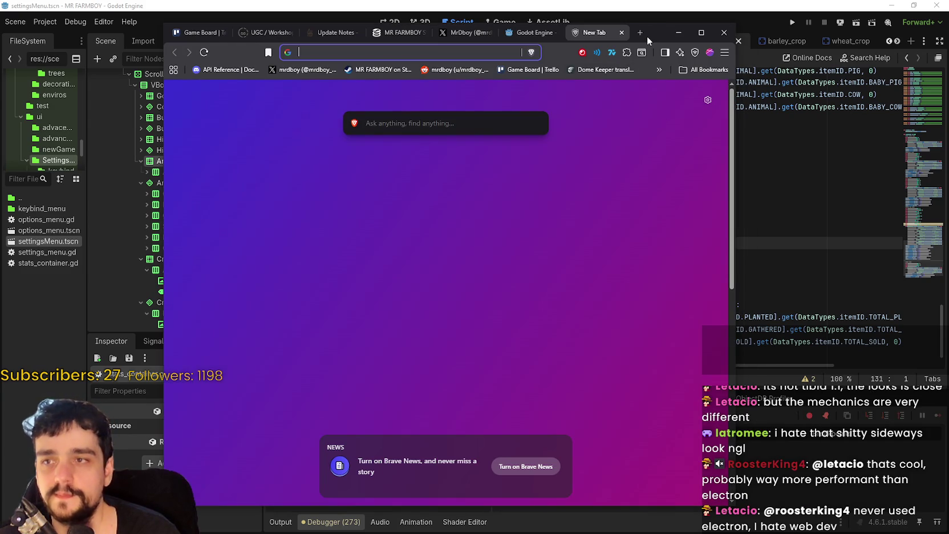
# Go to pony.town, maximize the browser, keep the Safe Russian #1 server and join the game
pyautogui.write('pony.town')
pyautogui.press('Return')
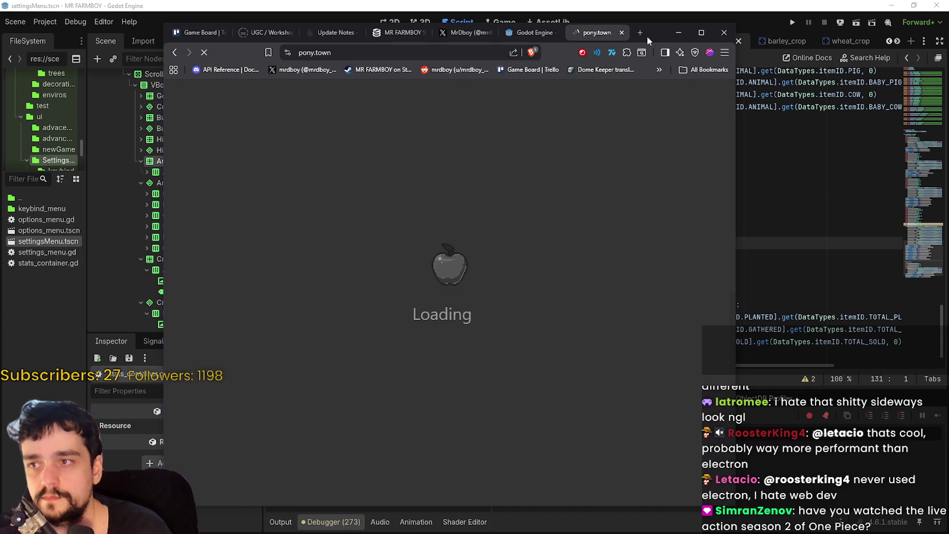
pyautogui.click(697, 35)
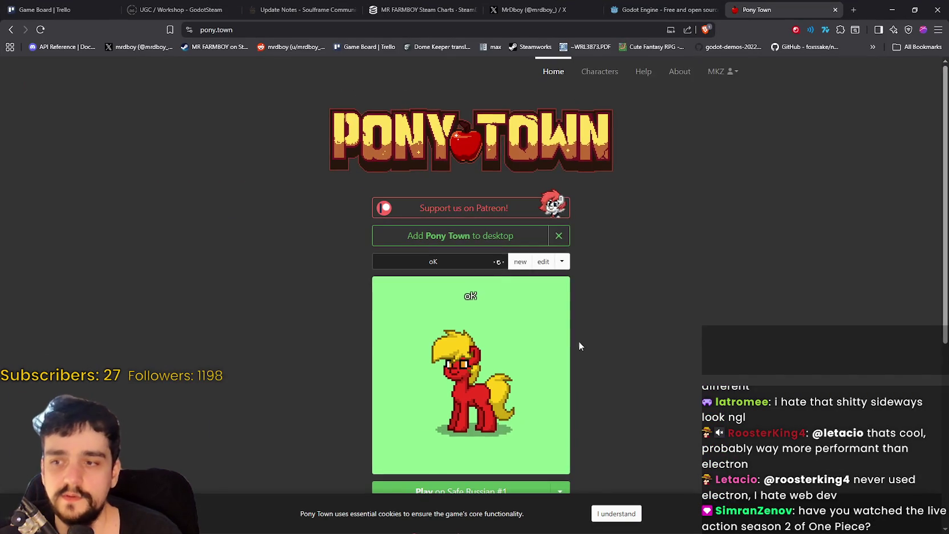
pyautogui.scroll(-2, 593, 343)
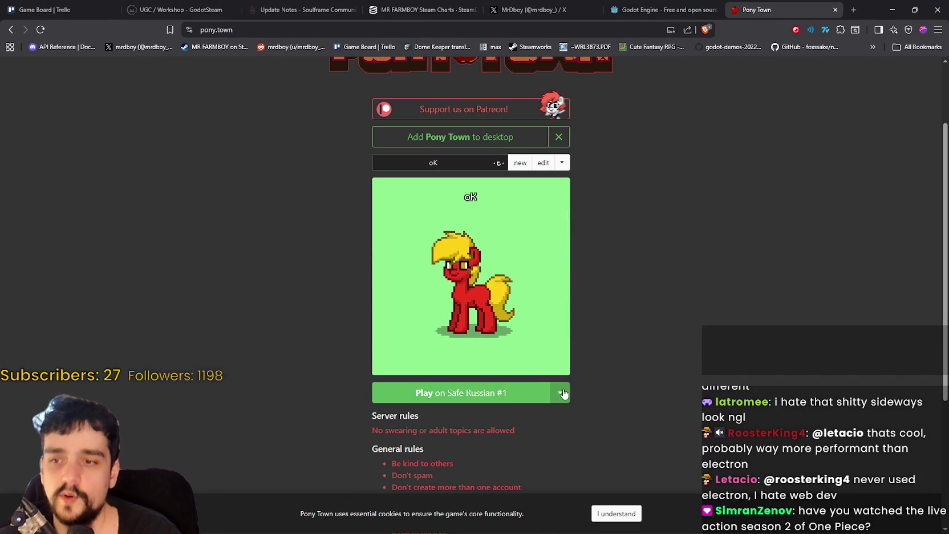
pyautogui.click(560, 394)
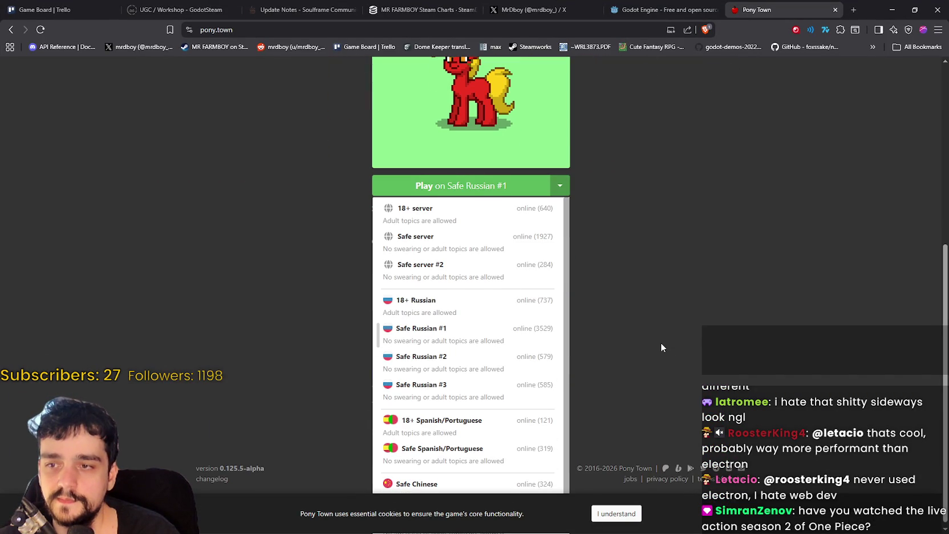
pyautogui.click(542, 329)
pyautogui.scroll(3, 693, 319)
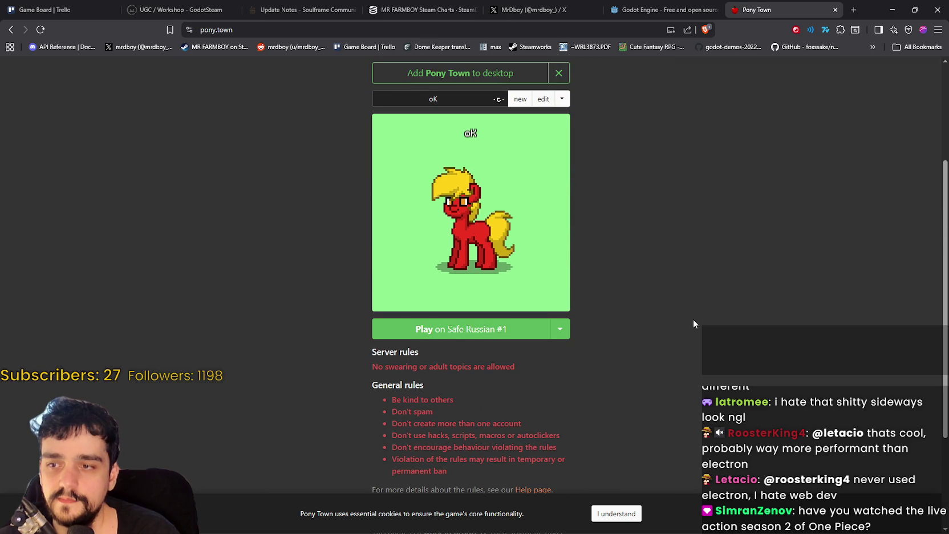
pyautogui.click(513, 333)
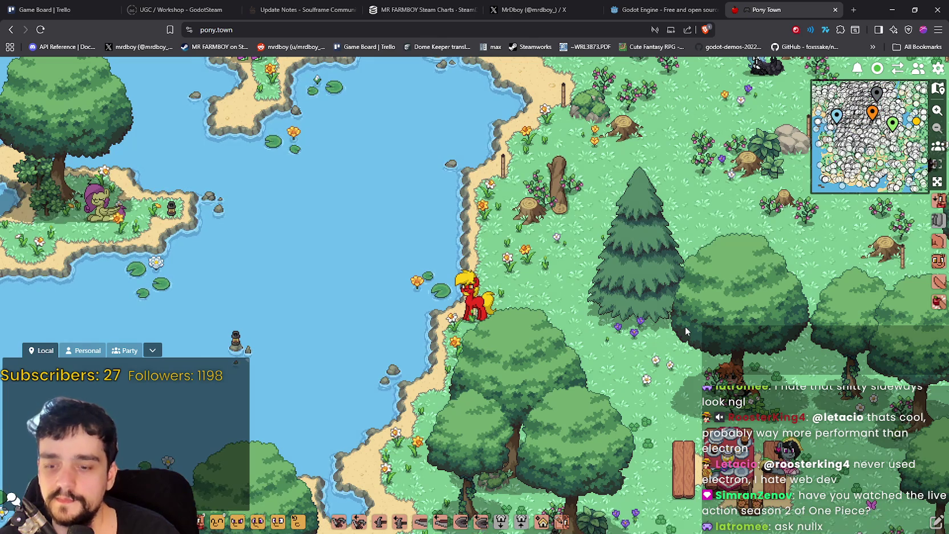
# Walk the red pony right along the shore, then down and left toward the other ponies
pyautogui.press('Right')
pyautogui.press('Down')
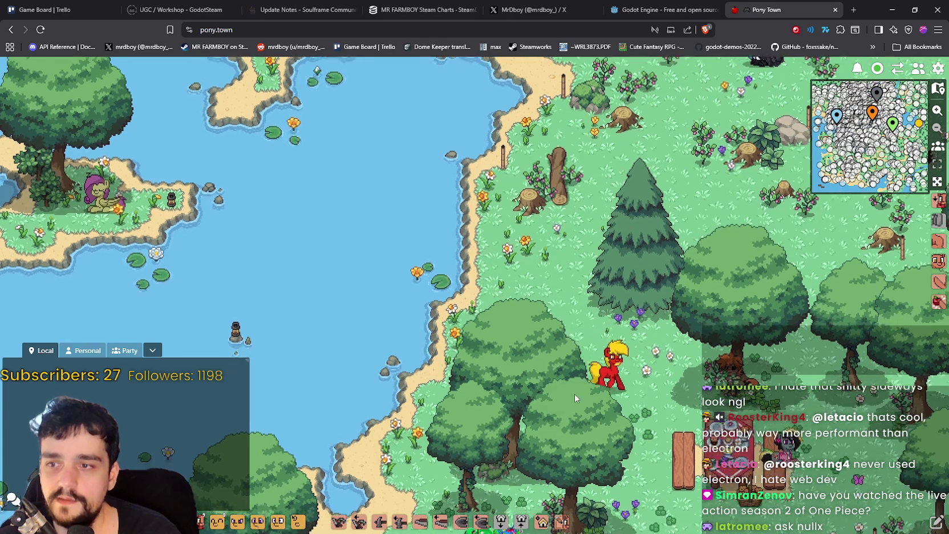
pyautogui.press('Down')
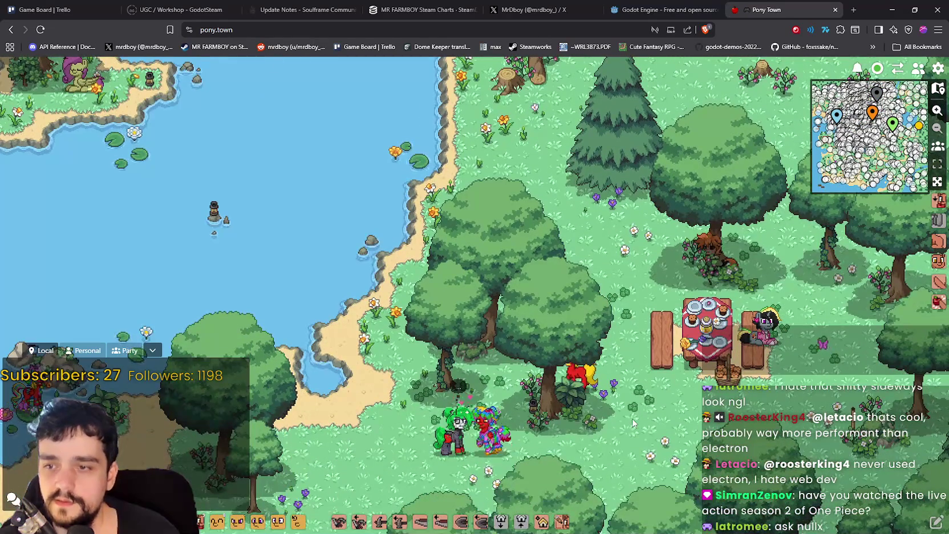
pyautogui.press('Left')
pyautogui.press('Down')
pyautogui.press('Left')
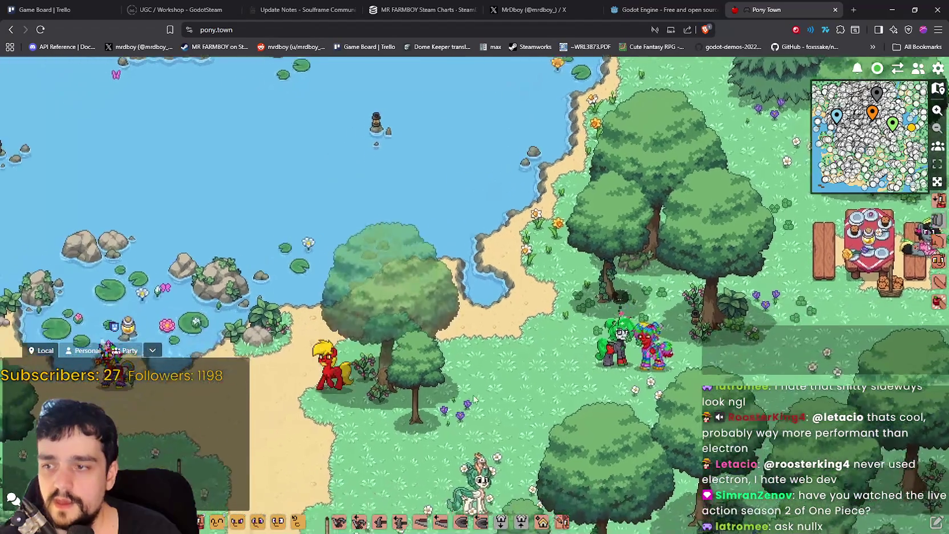
pyautogui.press('Left')
pyautogui.press('Down')
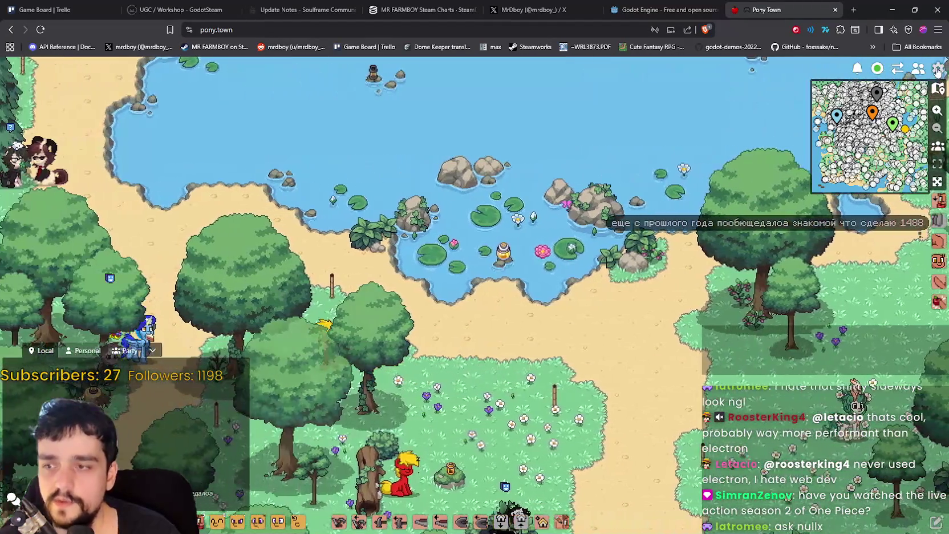
# Zoom the game view in two steps, then back out two steps
pyautogui.click(939, 68)
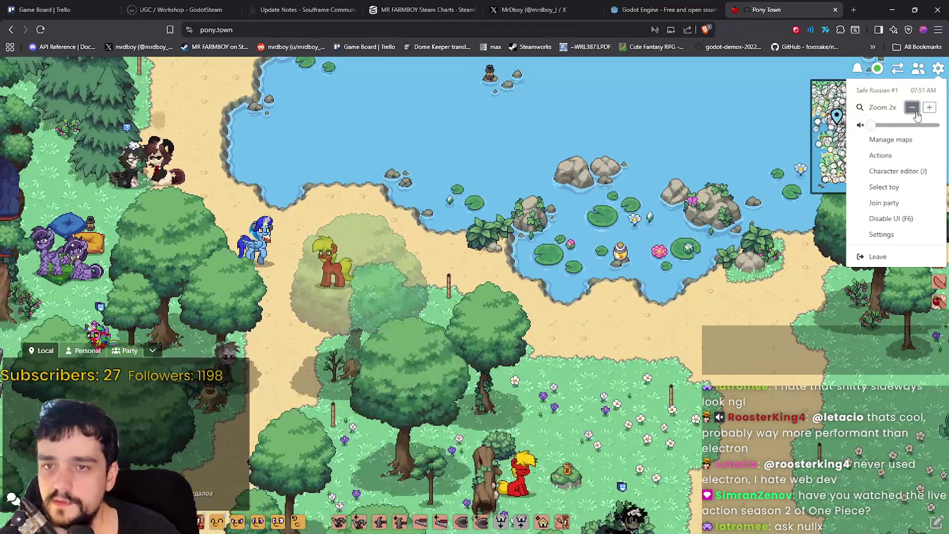
pyautogui.click(929, 108)
pyautogui.click(929, 107)
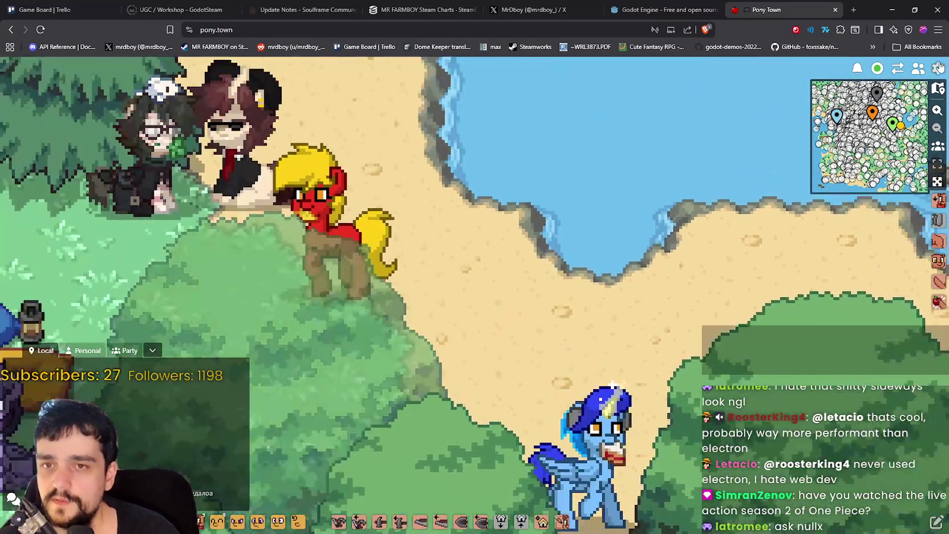
pyautogui.click(938, 67)
pyautogui.click(913, 107)
pyautogui.click(912, 107)
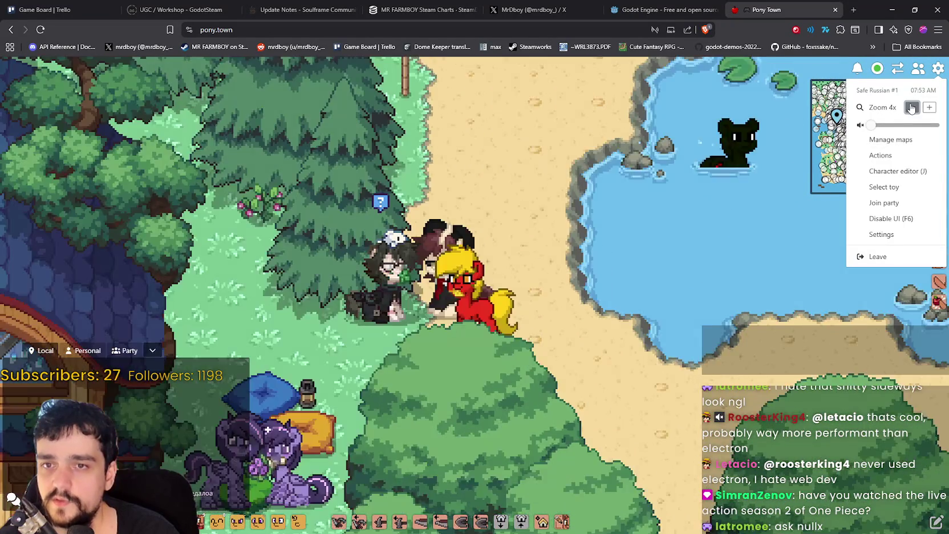
pyautogui.click(912, 107)
pyautogui.click(912, 108)
# Walk the pony up and to the left, then zoom the view out further
pyautogui.press('Up')
pyautogui.press('Left')
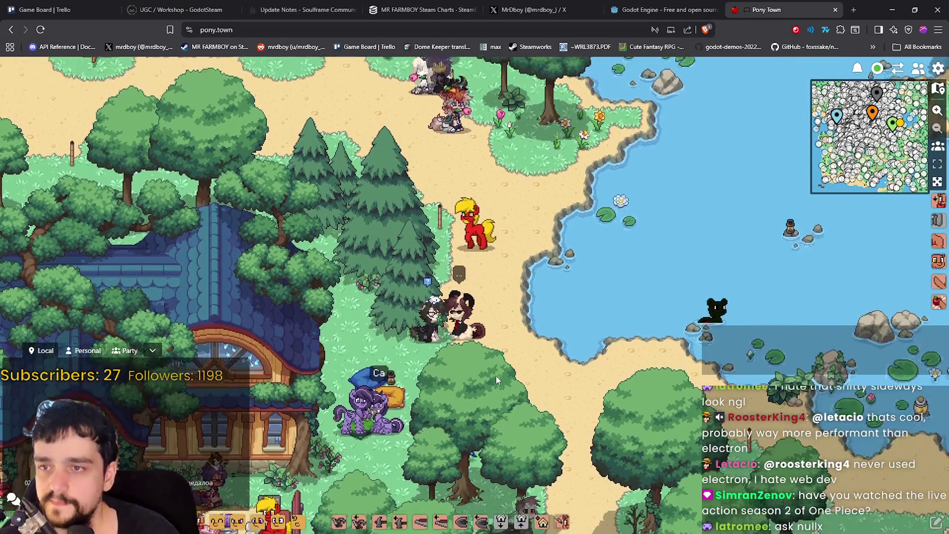
pyautogui.press('Up')
pyautogui.press('Left')
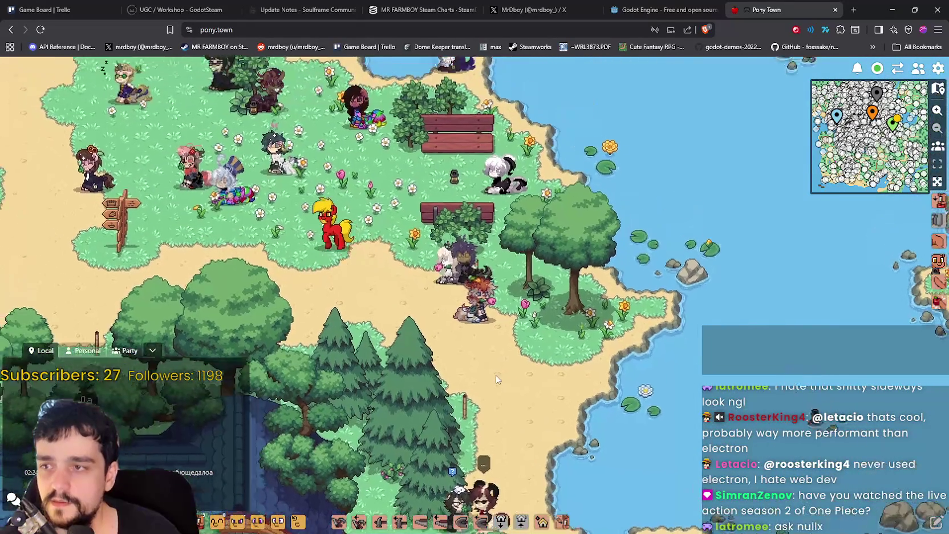
pyautogui.press('Left')
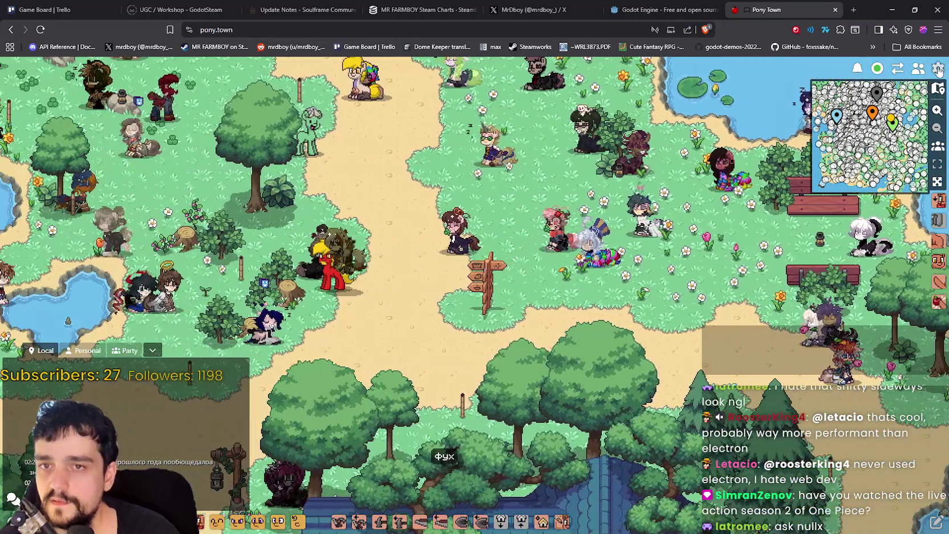
pyautogui.click(939, 69)
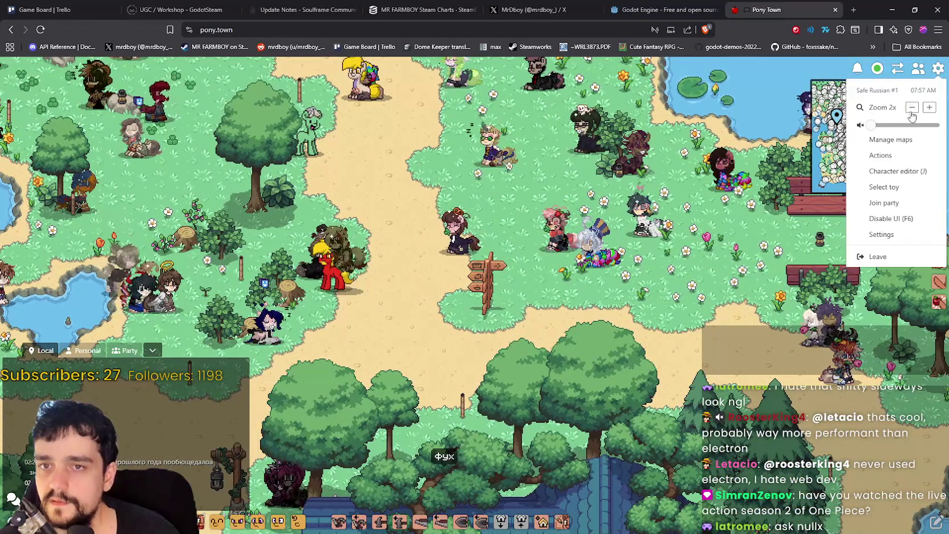
pyautogui.click(924, 107)
pyautogui.click(469, 332)
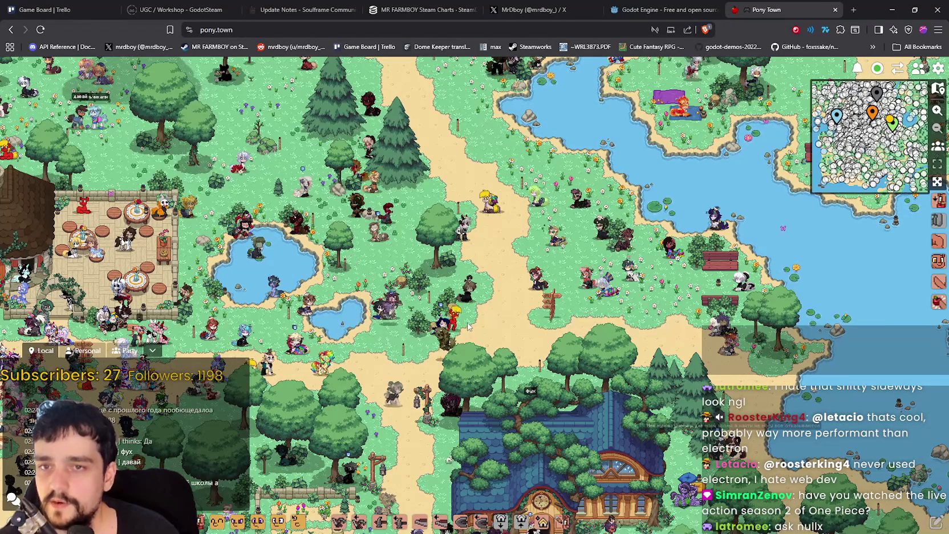
# Walk the pony down-left into the crowd by the signpost and zoom back in
pyautogui.press('Left')
pyautogui.press('Down')
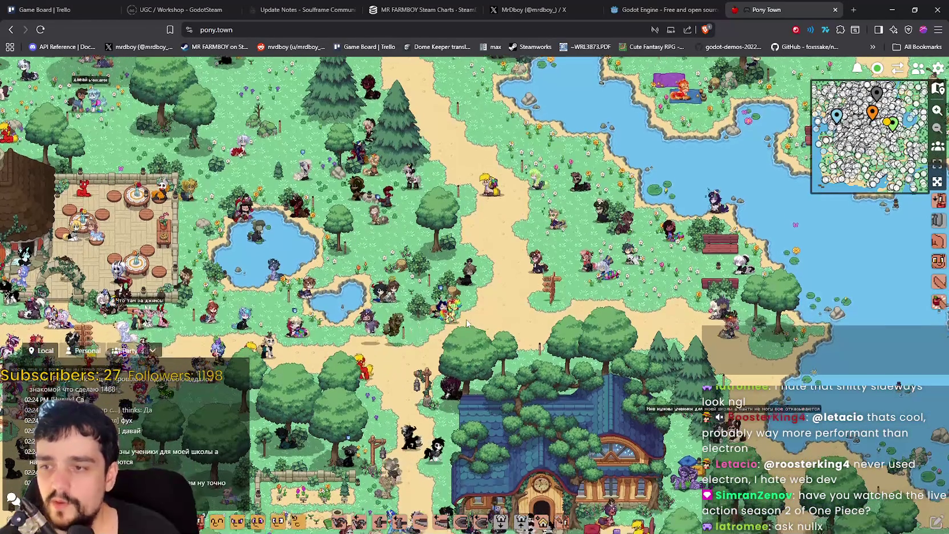
pyautogui.press('Left')
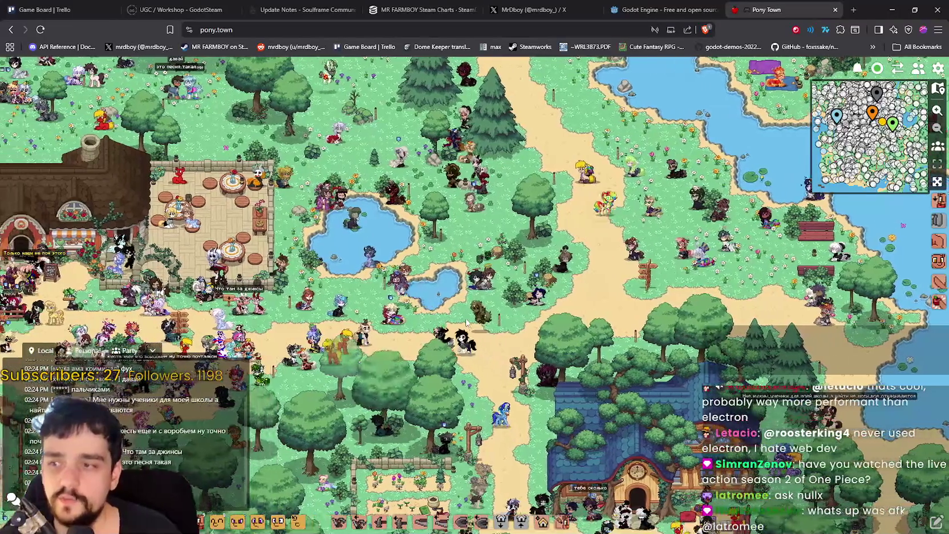
pyautogui.press('Left')
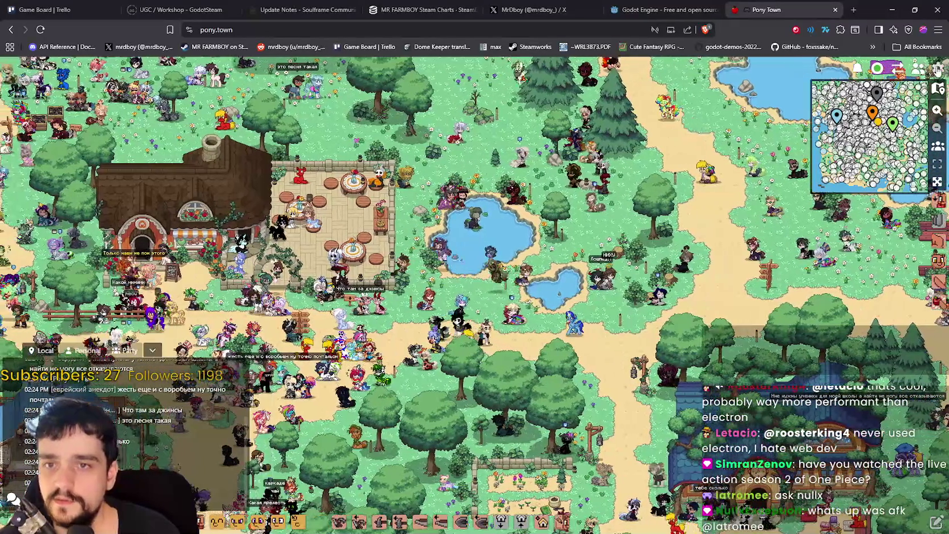
pyautogui.click(939, 69)
pyautogui.click(930, 99)
pyautogui.click(929, 99)
pyautogui.click(505, 370)
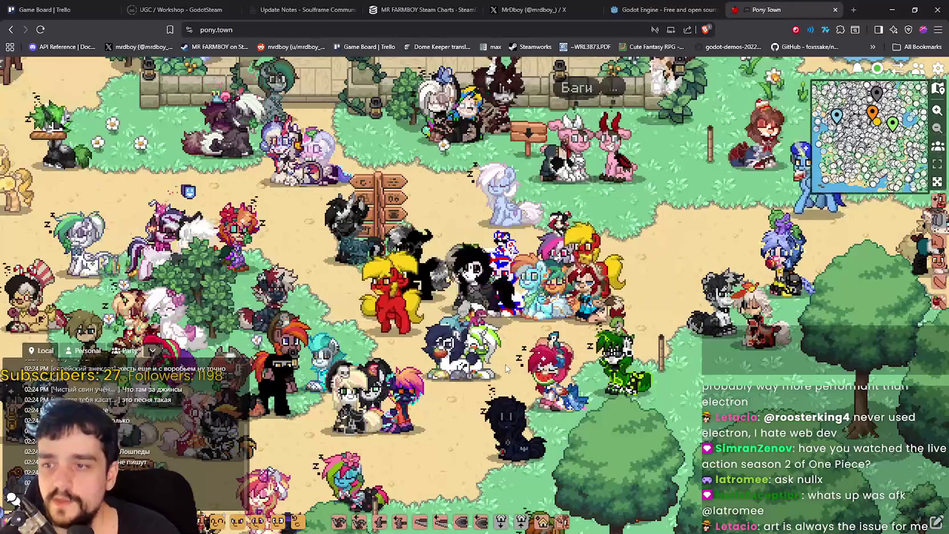
# Walk the pony down and left across the plaza, then back upward
pyautogui.press('Left')
pyautogui.press('Down')
pyautogui.press('Left')
pyautogui.press('Down')
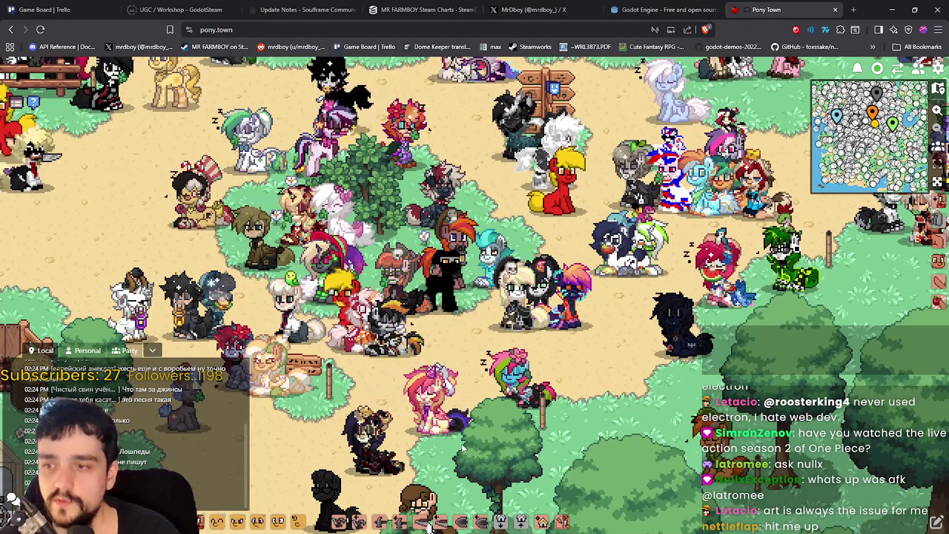
pyautogui.press('Left')
pyautogui.press('Up')
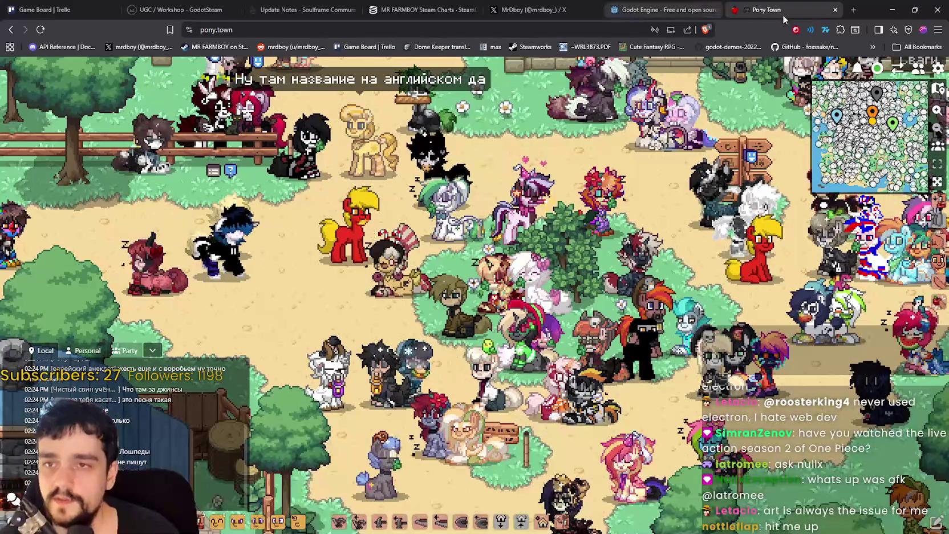
pyautogui.press('Up')
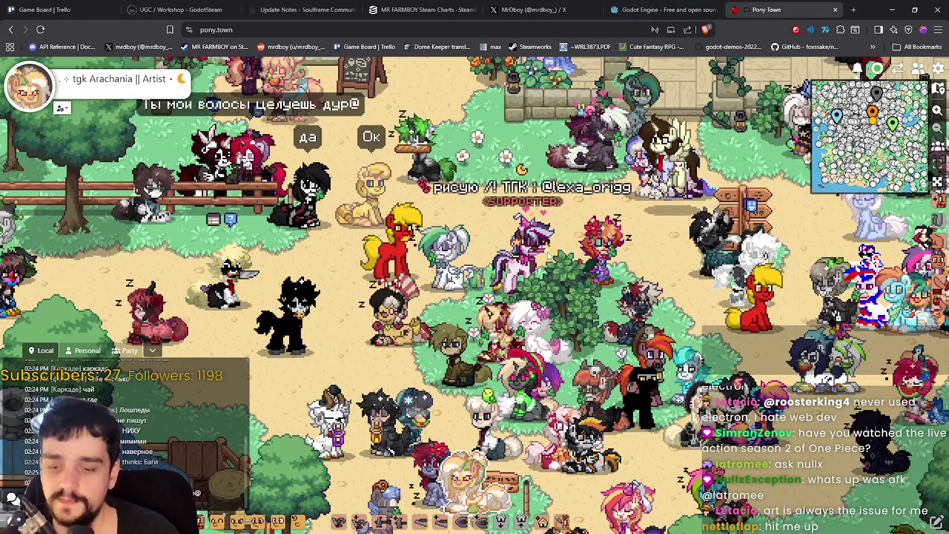
pyautogui.press('Up')
# Walk the pony right past the cream pony, back left, and send it to a plaza spot
pyautogui.press('Down')
pyautogui.press('Right')
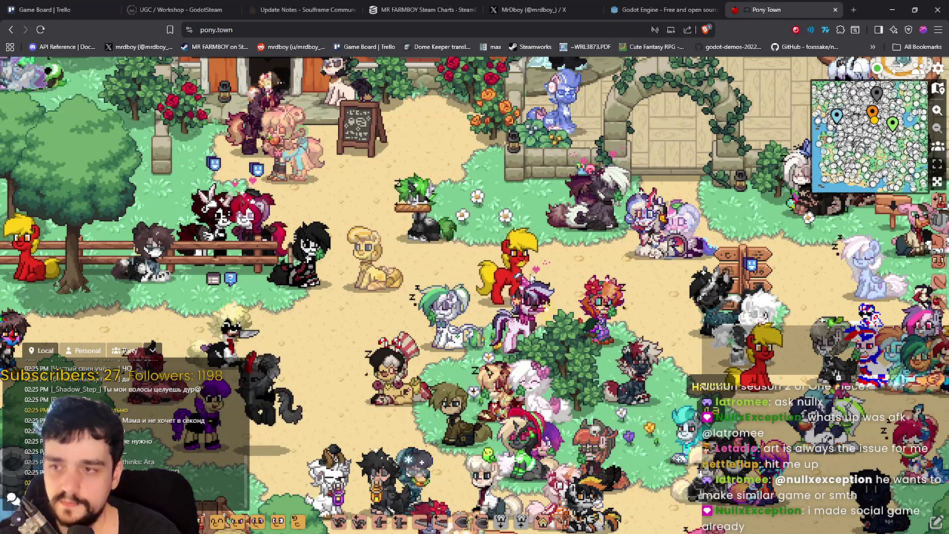
pyautogui.press('Right')
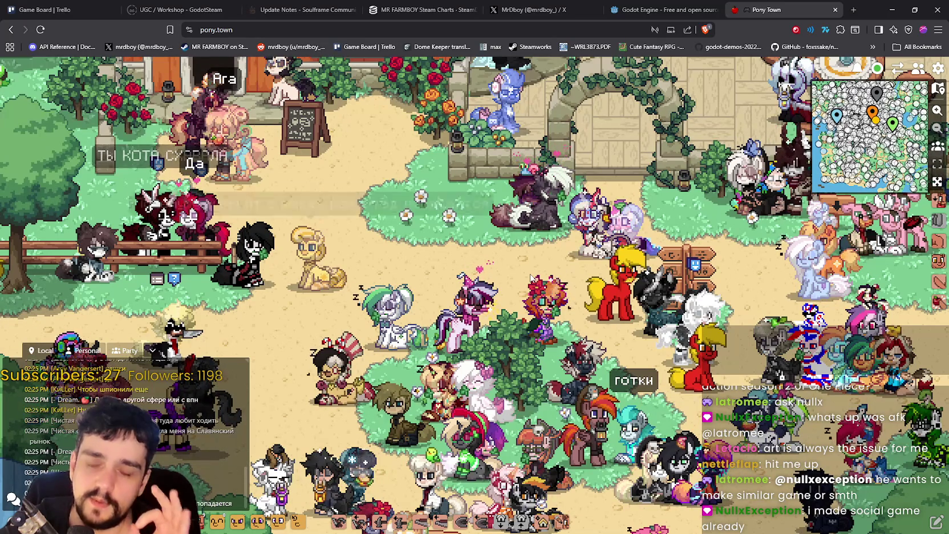
pyautogui.press('Right')
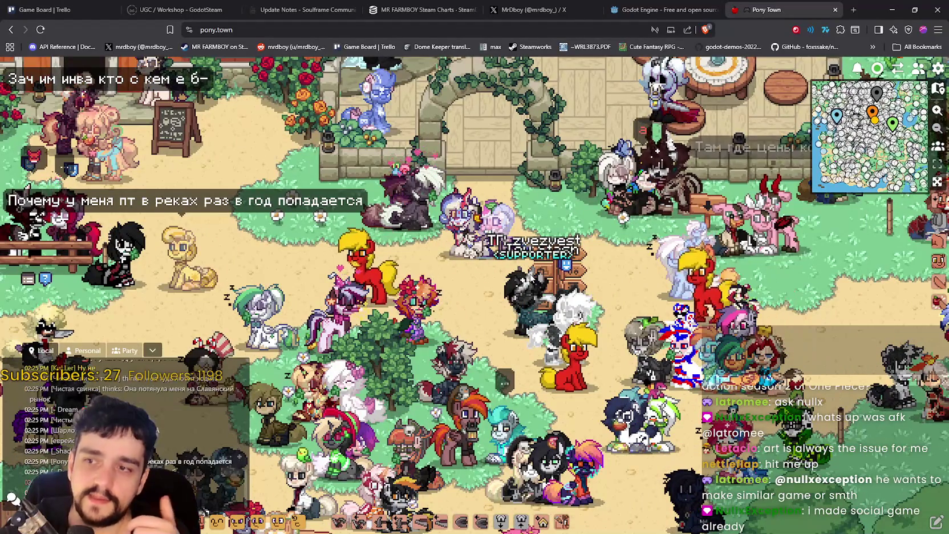
pyautogui.press('Left')
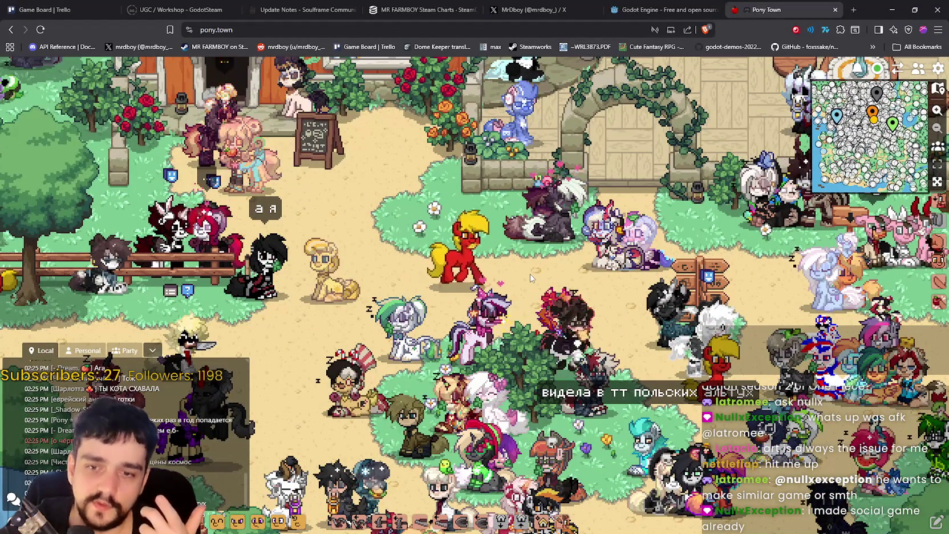
pyautogui.click(531, 277)
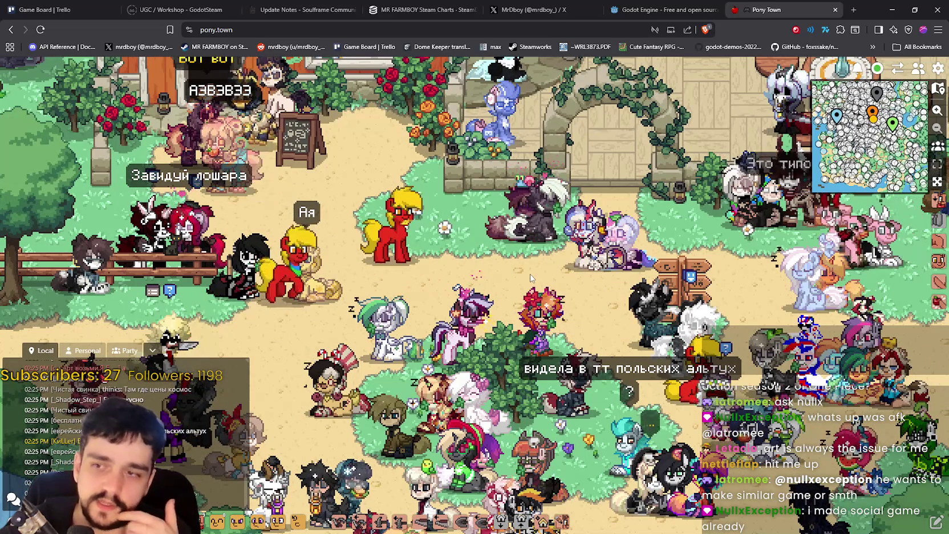
# Walk the pony down and to the right through the plaza
pyautogui.press('Up')
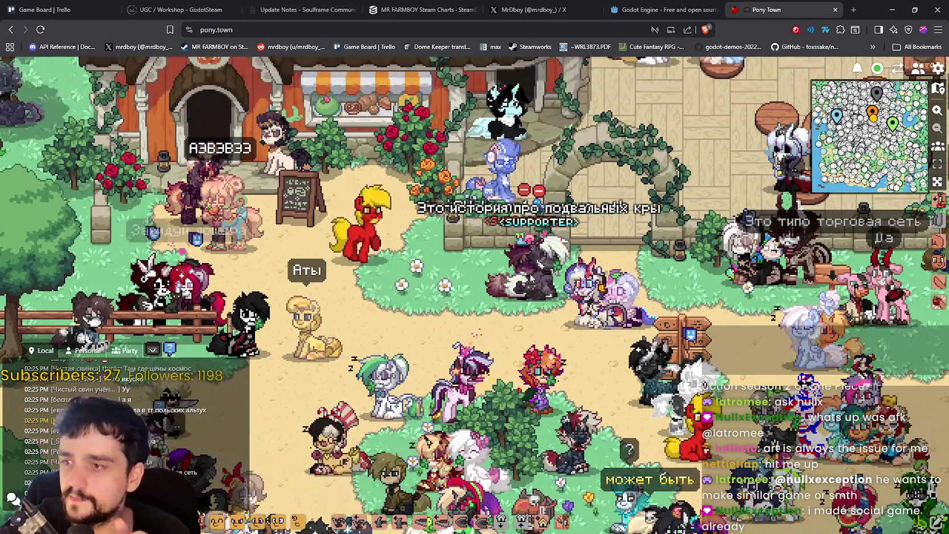
pyautogui.press('Right')
pyautogui.press('Down')
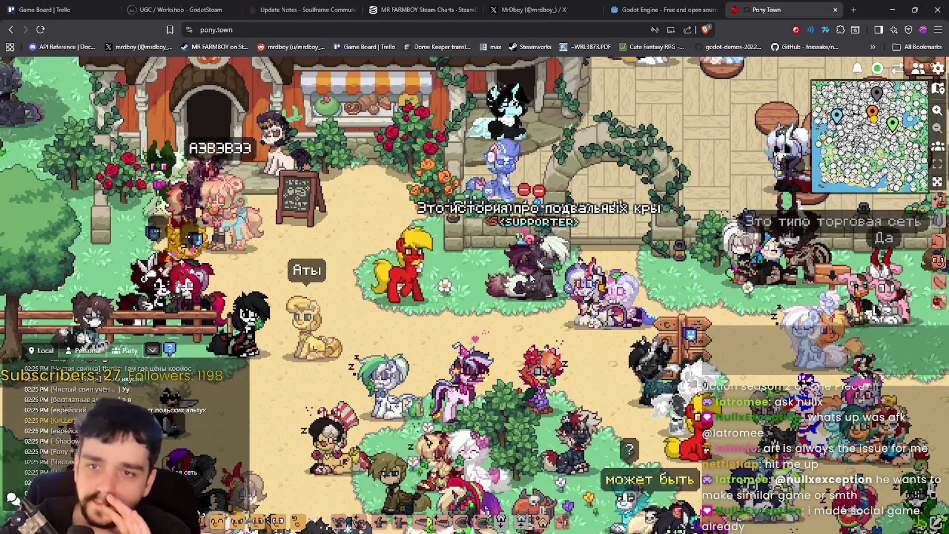
pyautogui.press('Right')
pyautogui.press('Down')
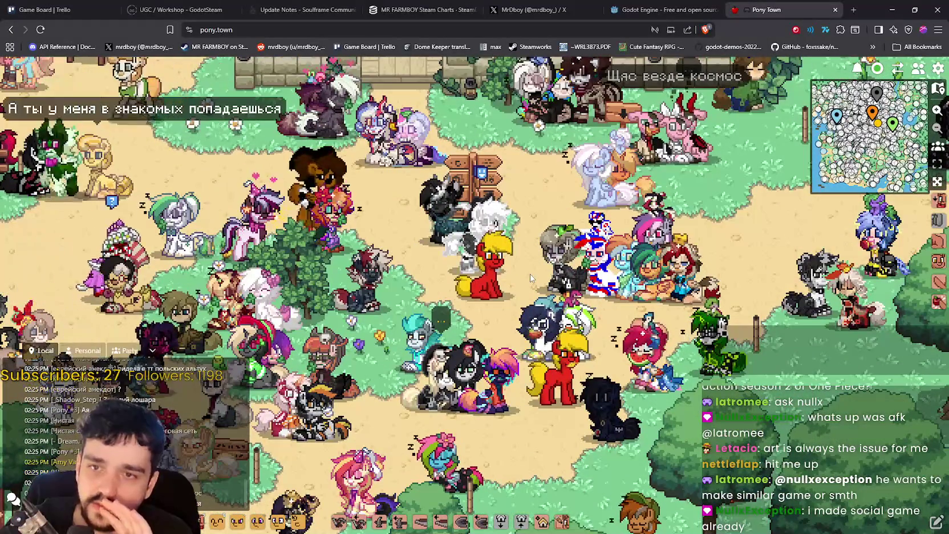
pyautogui.press('Down')
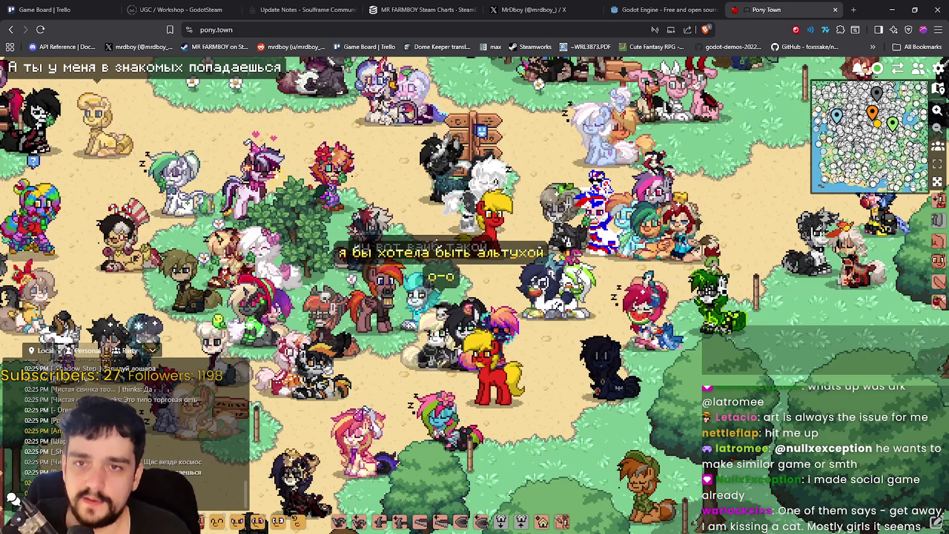
# Zoom the game view out to 1x and bring the Steam store window forward
pyautogui.click(938, 69)
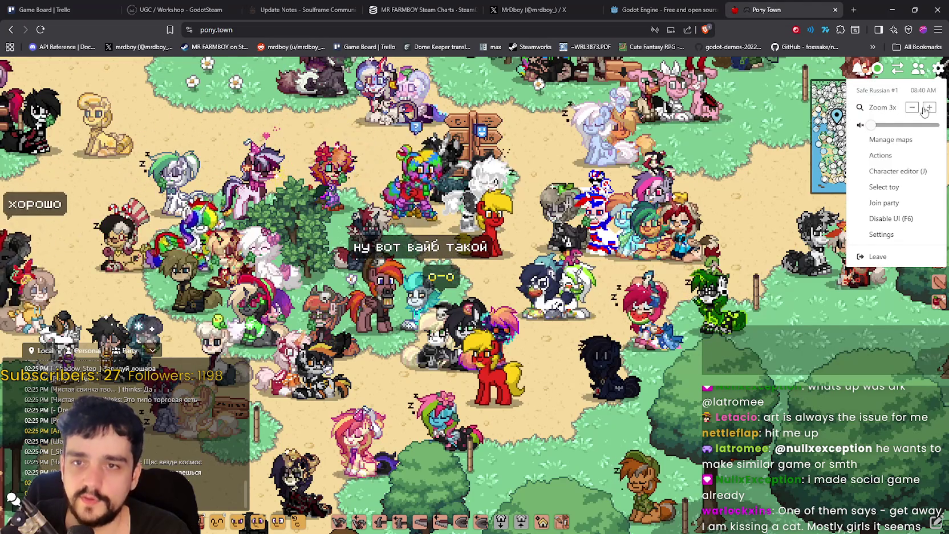
pyautogui.click(914, 108)
pyautogui.click(914, 108)
pyautogui.press('Escape')
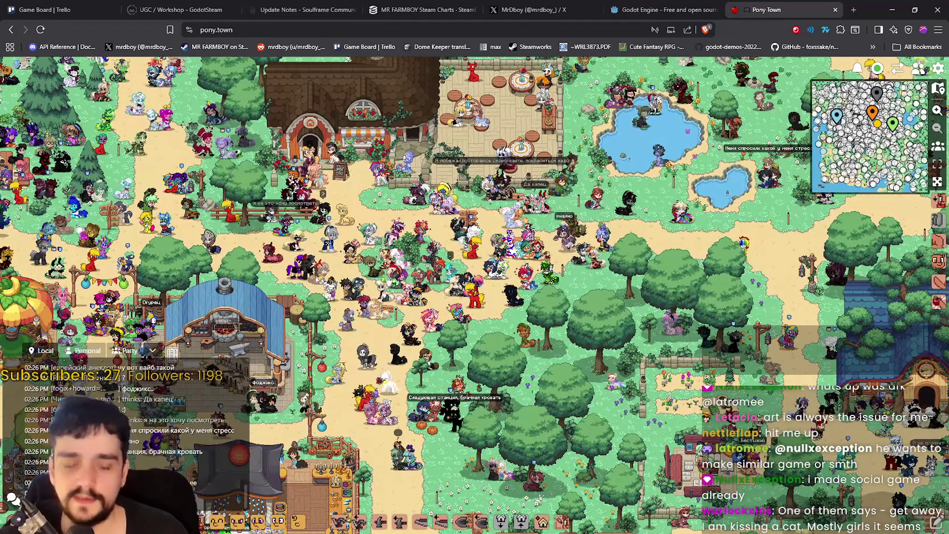
pyautogui.hotkey('alt', 'Tab')
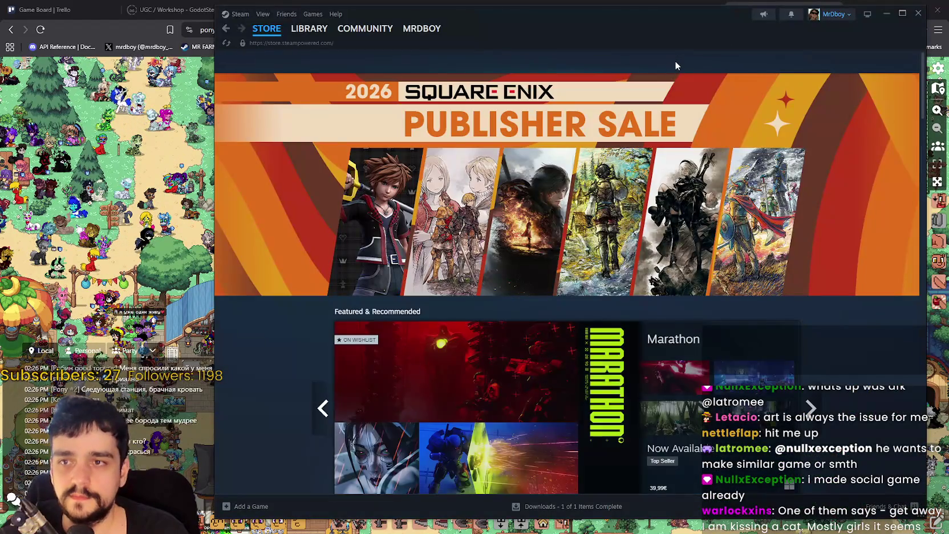
# Search the store for 'witchbr', open Witchbrook's page and play its trailer full screen
pyautogui.click(675, 62)
pyautogui.write('witchbro')
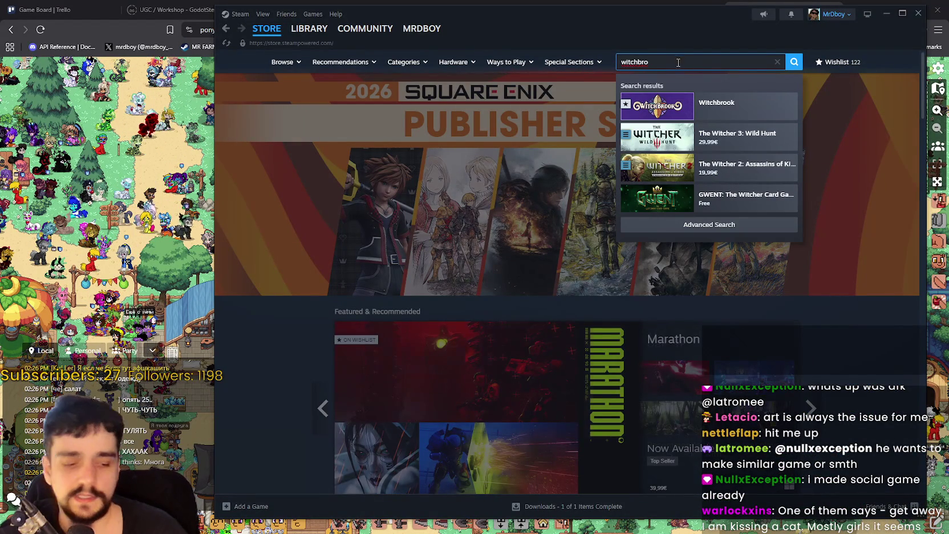
pyautogui.click(708, 103)
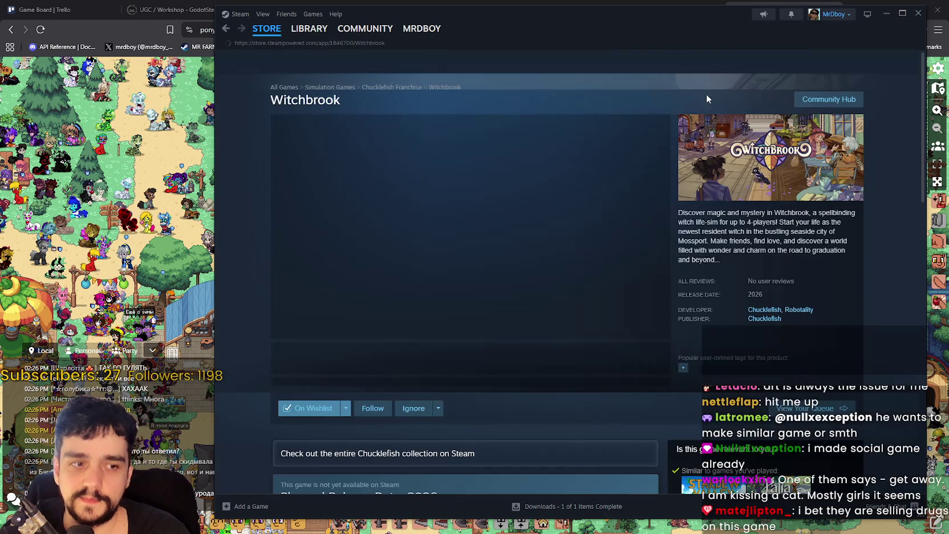
pyautogui.click(659, 331)
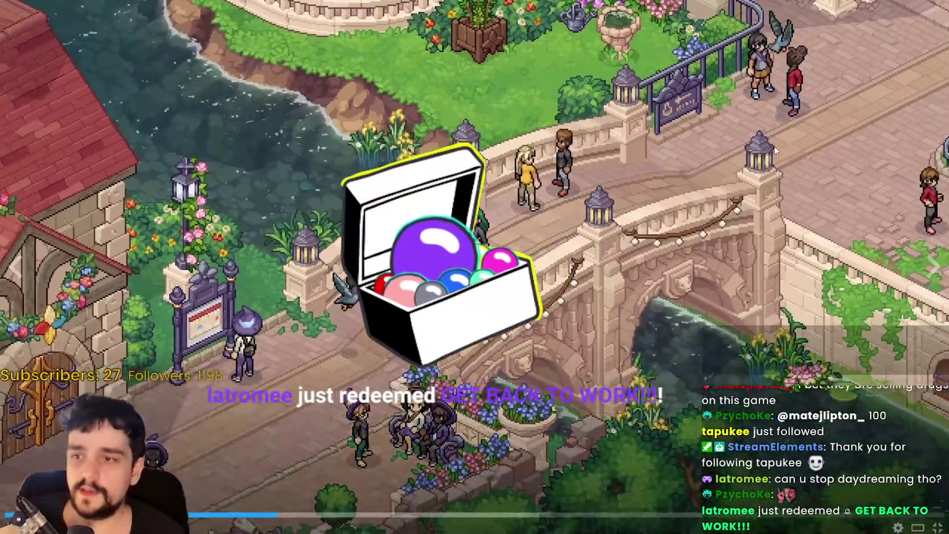
# Seek the full-screen Witchbrook trailer ahead to a later scene, then back to an earlier one
pyautogui.moveTo(489, 245)
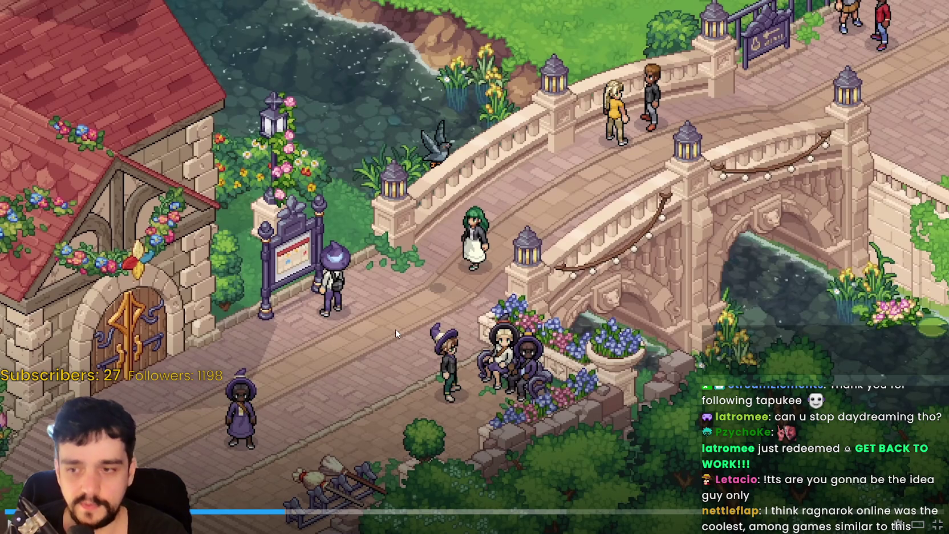
pyautogui.click(259, 509)
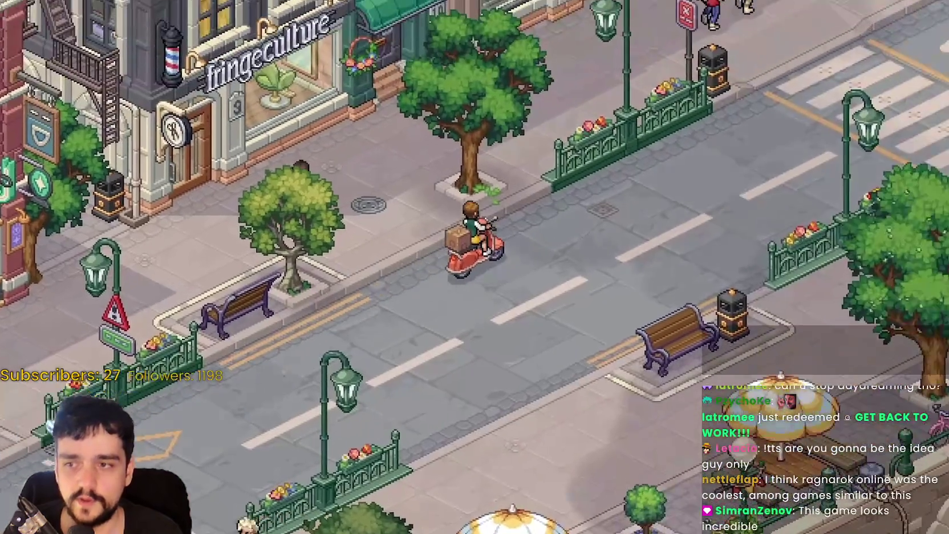
pyautogui.moveTo(269, 374)
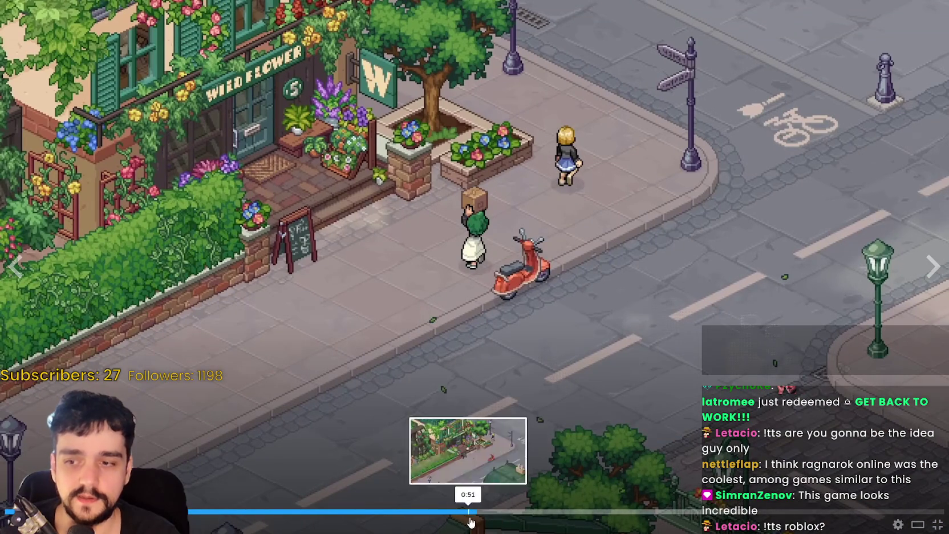
pyautogui.click(468, 517)
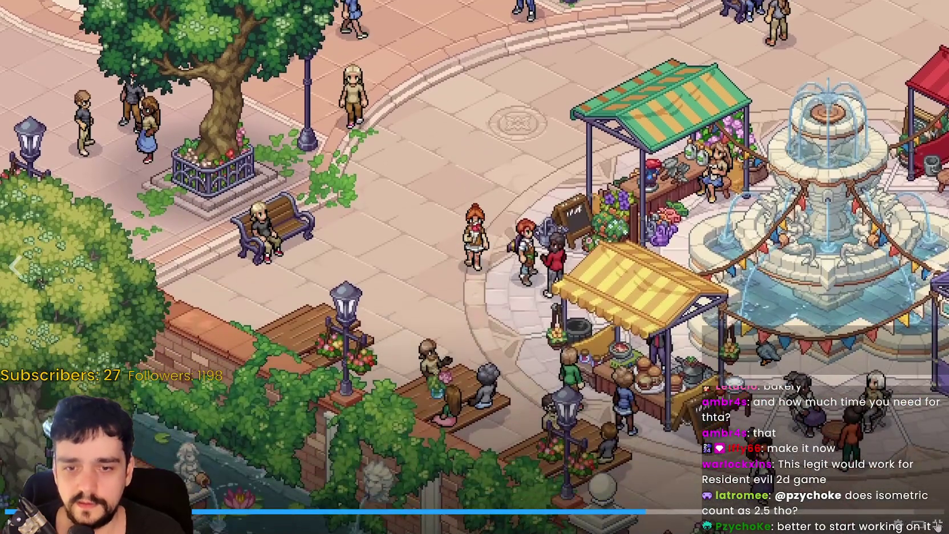
# Exit full screen so the Witchbrook trailer returns to the store page player
pyautogui.click(937, 526)
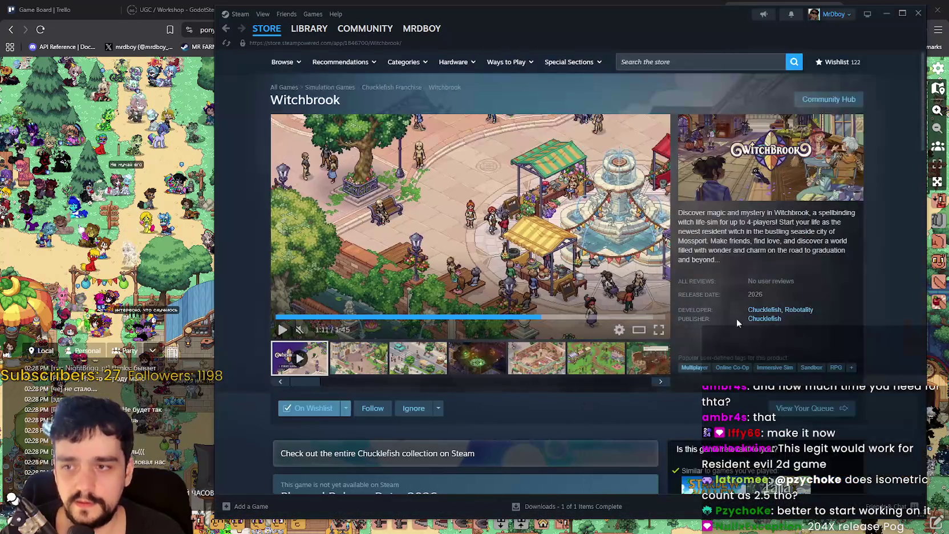
# Put the Witchbrook trailer back into full-screen playback
pyautogui.click(659, 330)
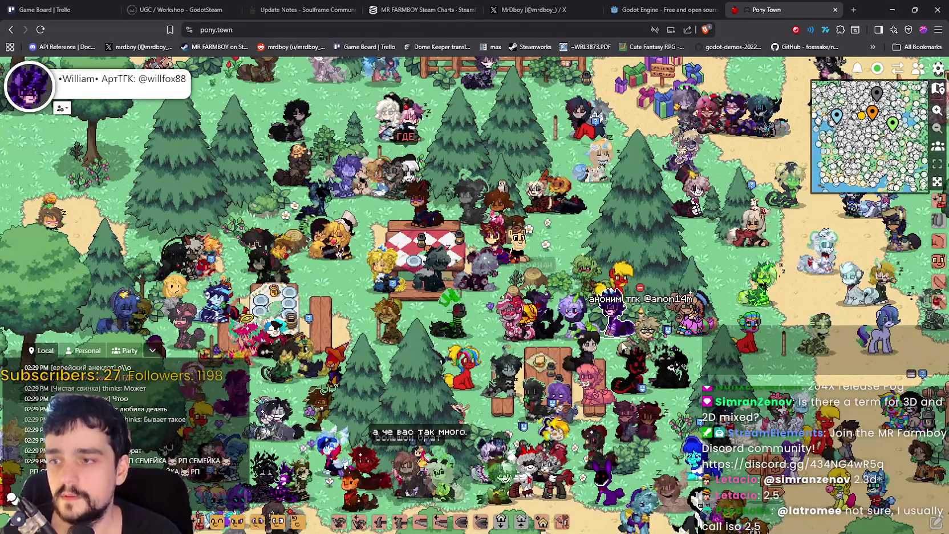
# Walk the pony right and down through the crowd, comparing with the town screenshot in Snipping Tool
pyautogui.press('Right')
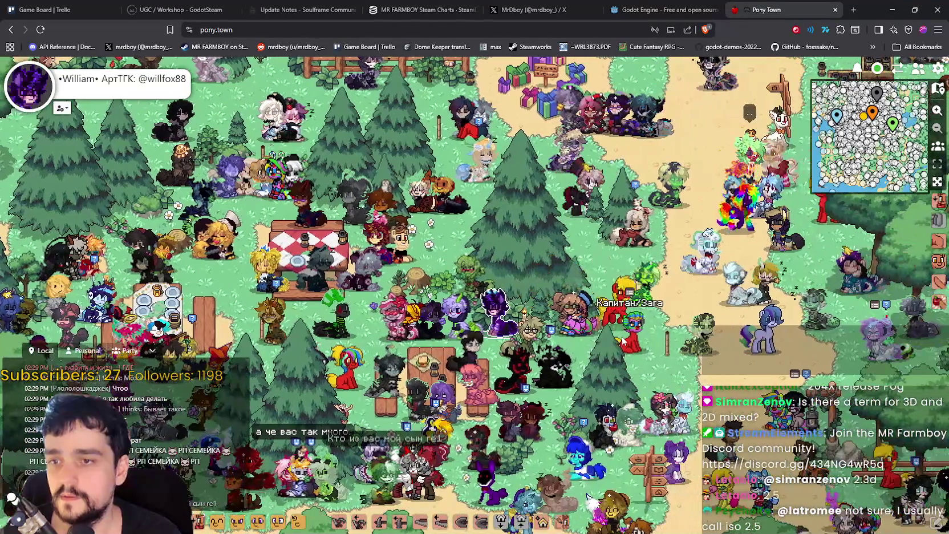
pyautogui.press('Down')
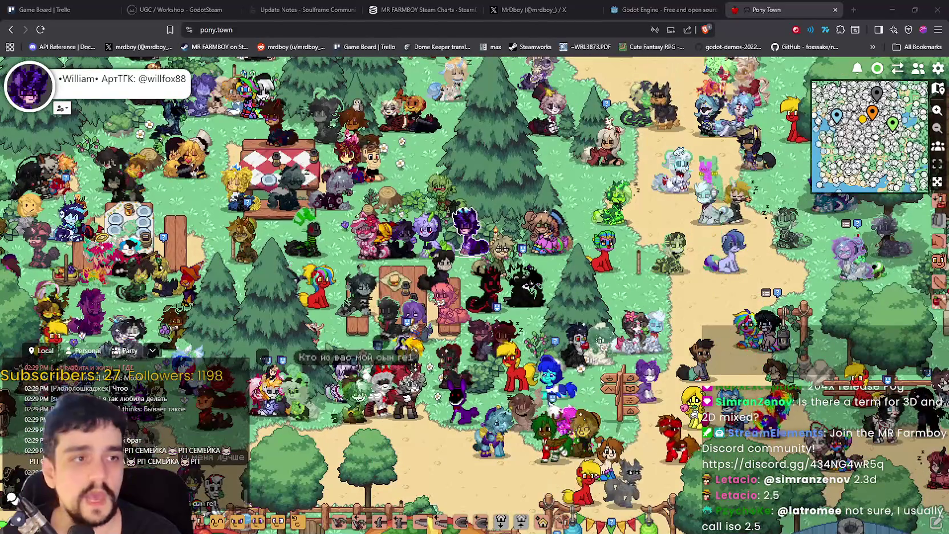
pyautogui.hotkey('alt', 'Tab')
pyautogui.moveTo(603, 7)
pyautogui.mouseDown()
pyautogui.moveTo(548, 0)
pyautogui.moveTo(695, 22)
pyautogui.mouseUp()
pyautogui.scroll(-1, 650, 294)
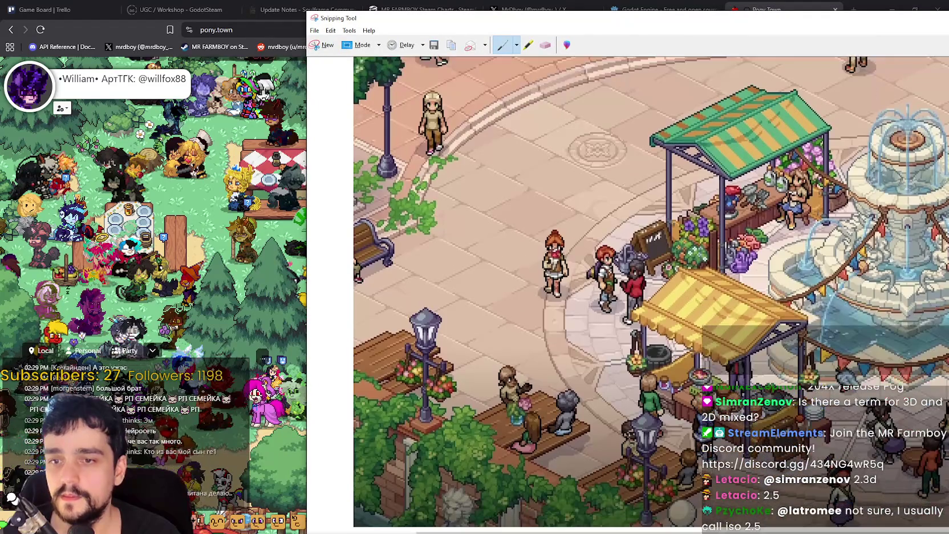
pyautogui.click(285, 183)
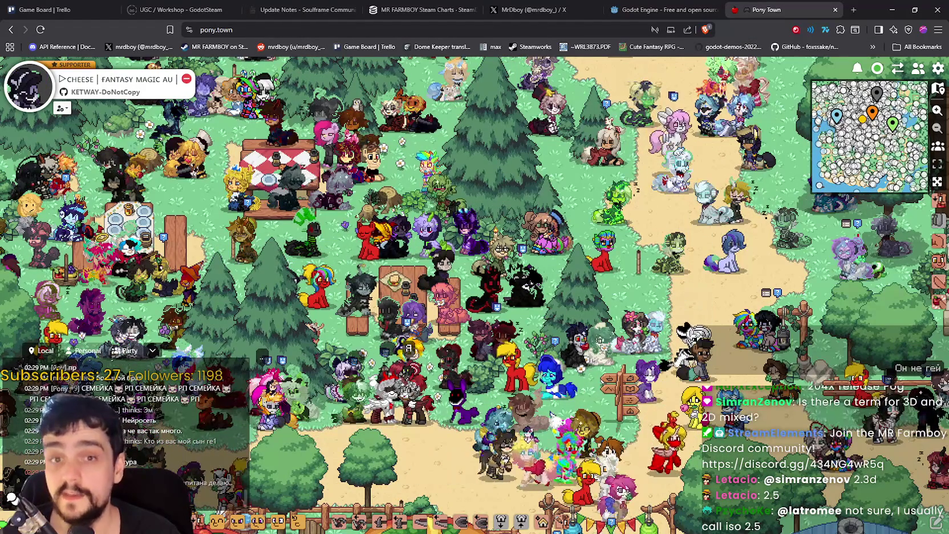
pyautogui.hotkey('alt', 'Tab')
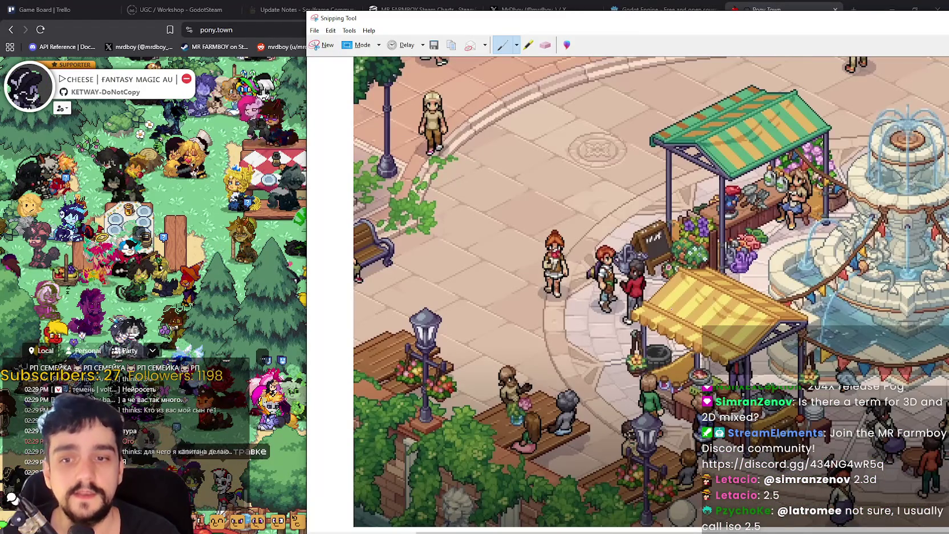
pyautogui.click(32, 122)
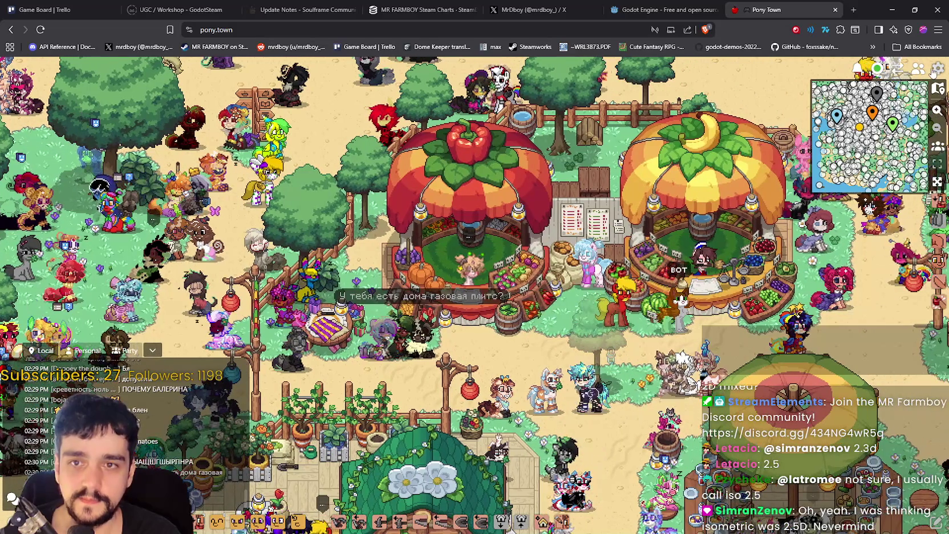
# Zoom the game in to 3x and flip between it and the town screenshot
pyautogui.click(936, 69)
pyautogui.click(929, 107)
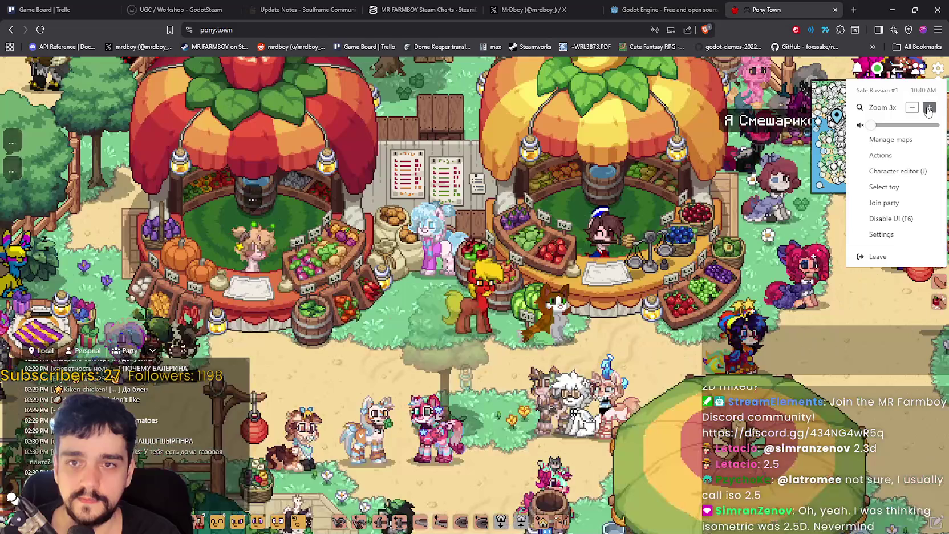
pyautogui.click(526, 323)
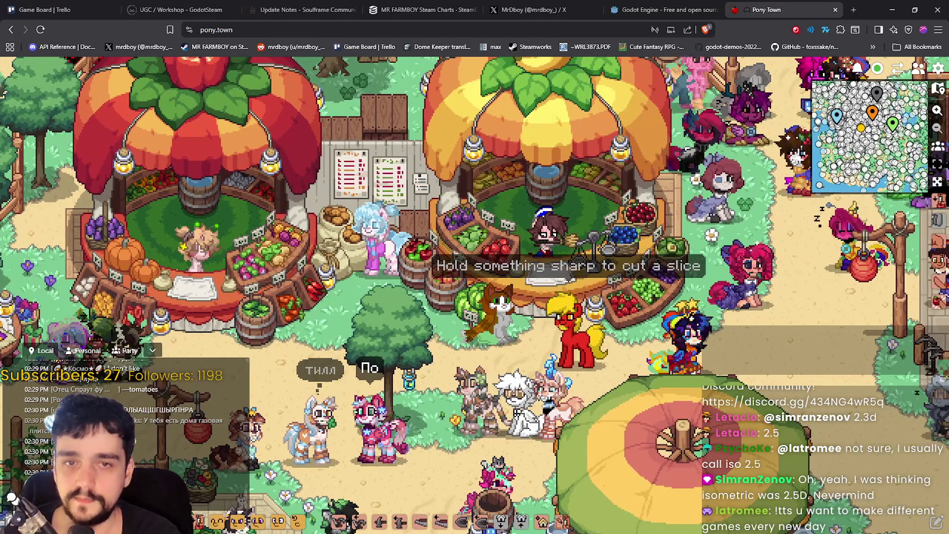
pyautogui.hotkey('alt', 'Tab')
pyautogui.moveTo(828, 23); pyautogui.dragTo(708, 29)
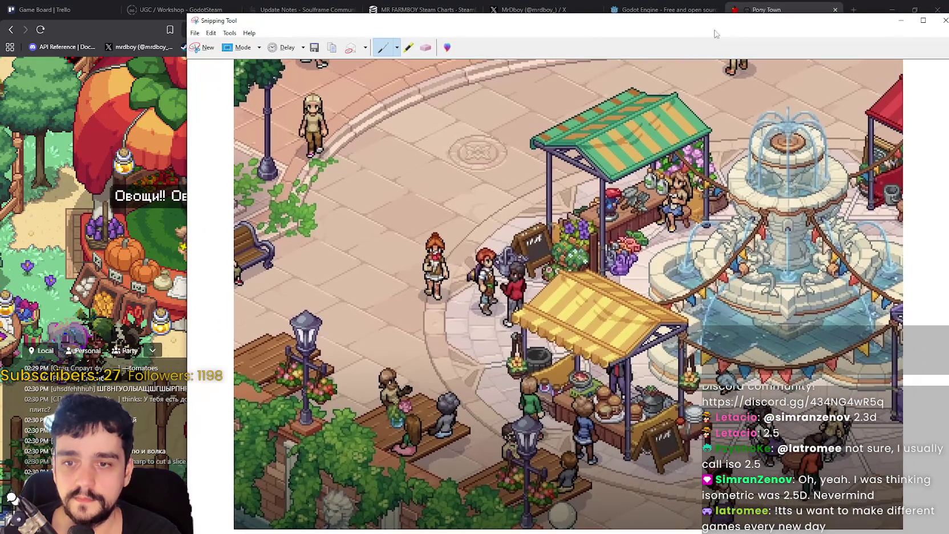
pyautogui.click(158, 243)
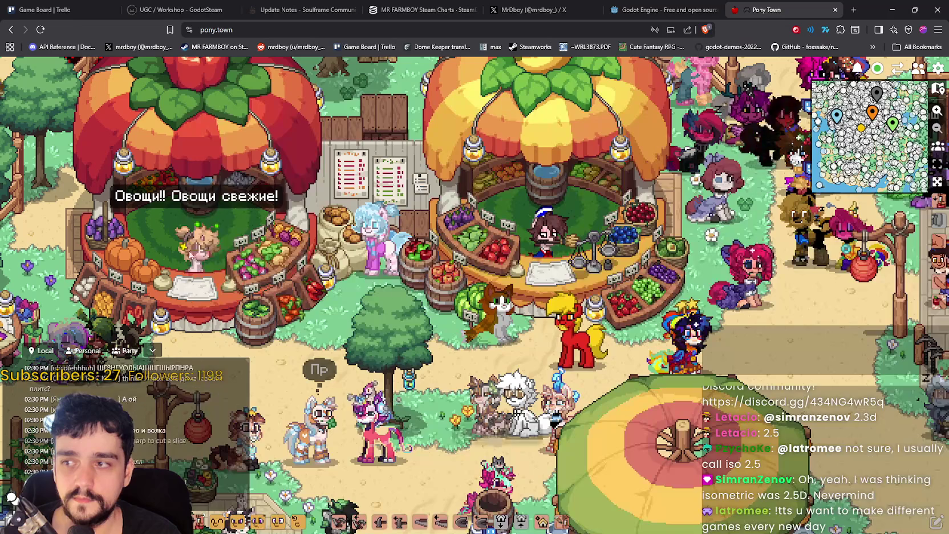
pyautogui.hotkey('alt', 'Tab')
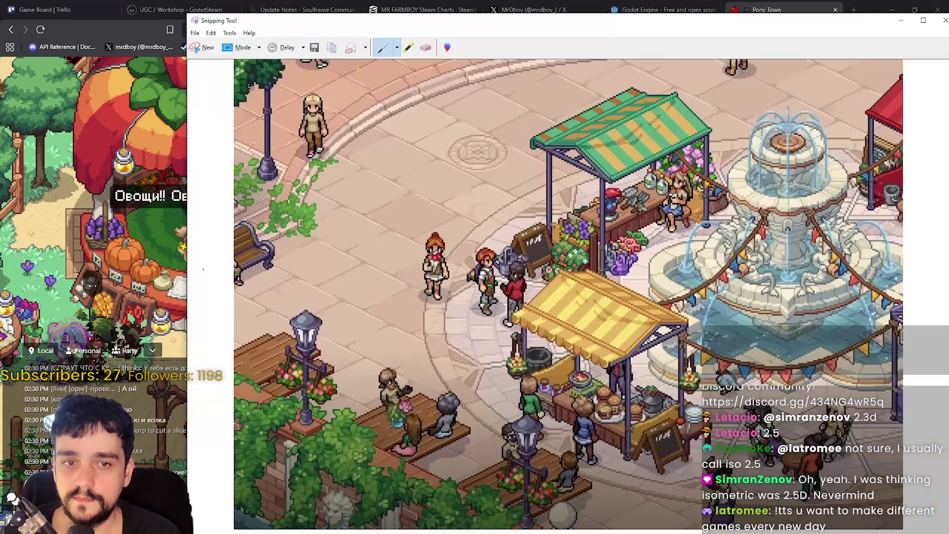
pyautogui.click(20, 252)
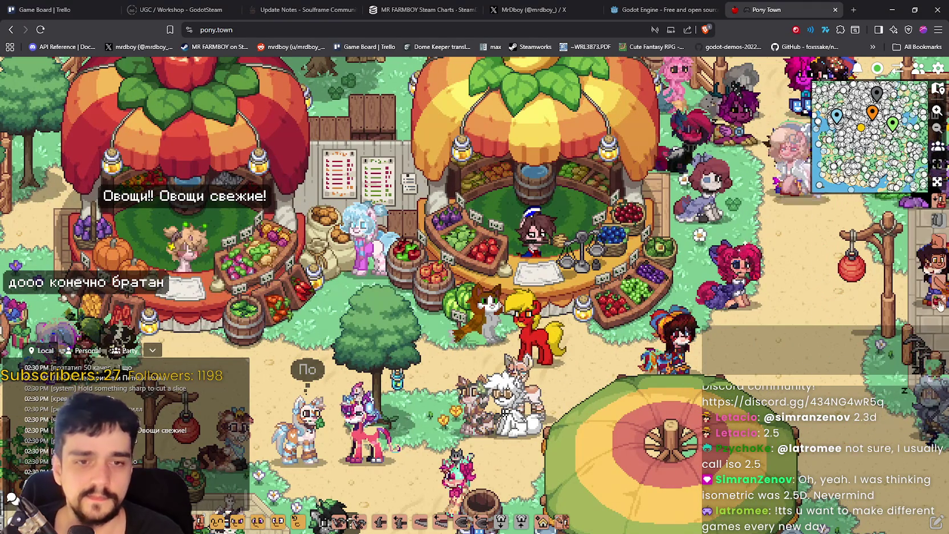
# Keep comparing the town screenshot with the game, scrolling through the snip
pyautogui.hotkey('alt', 'Tab')
pyautogui.scroll(-1, 203, 269)
pyautogui.scroll(1, 203, 269)
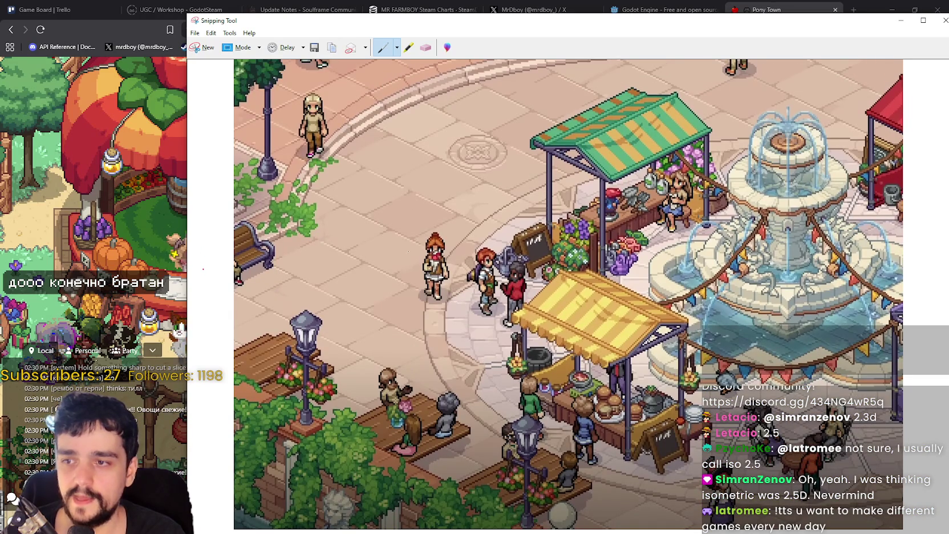
pyautogui.hotkey('alt', 'Tab')
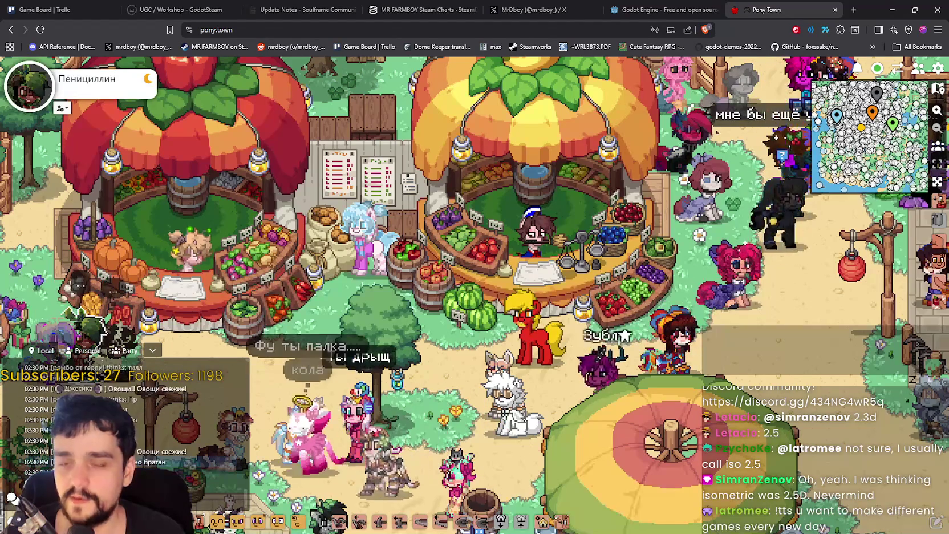
pyautogui.hotkey('alt', 'Tab')
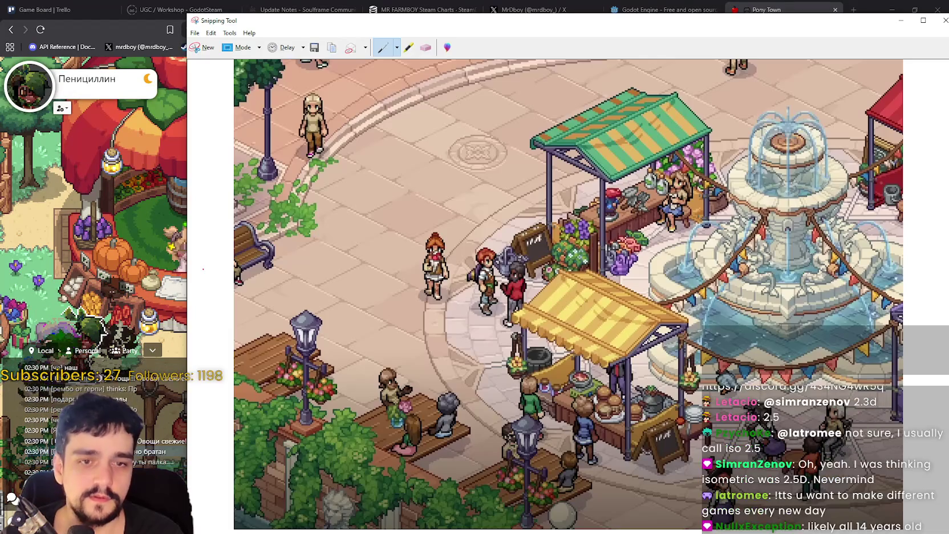
pyautogui.scroll(-2, 568, 294)
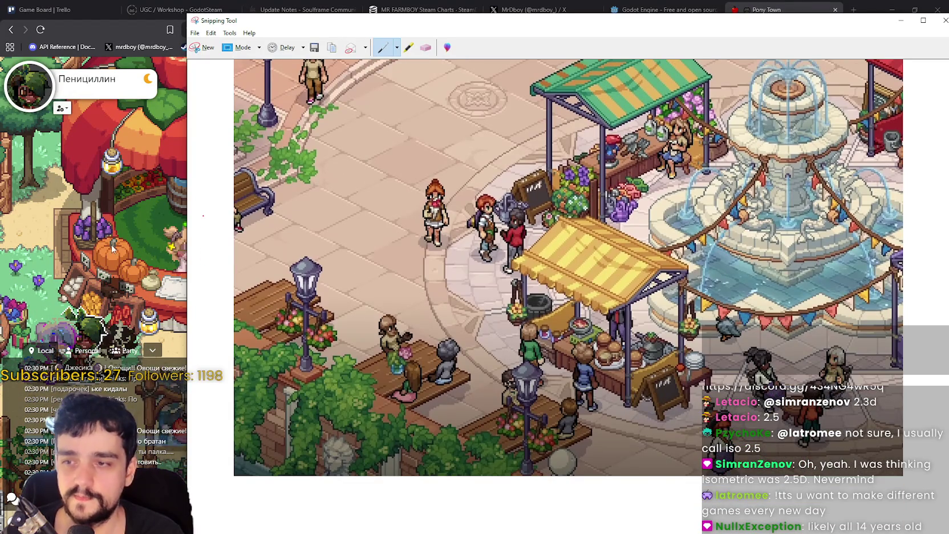
pyautogui.click(102, 250)
# Zoom the game back out to 1x, step the pony north, and raise the screenshot again
pyautogui.click(938, 68)
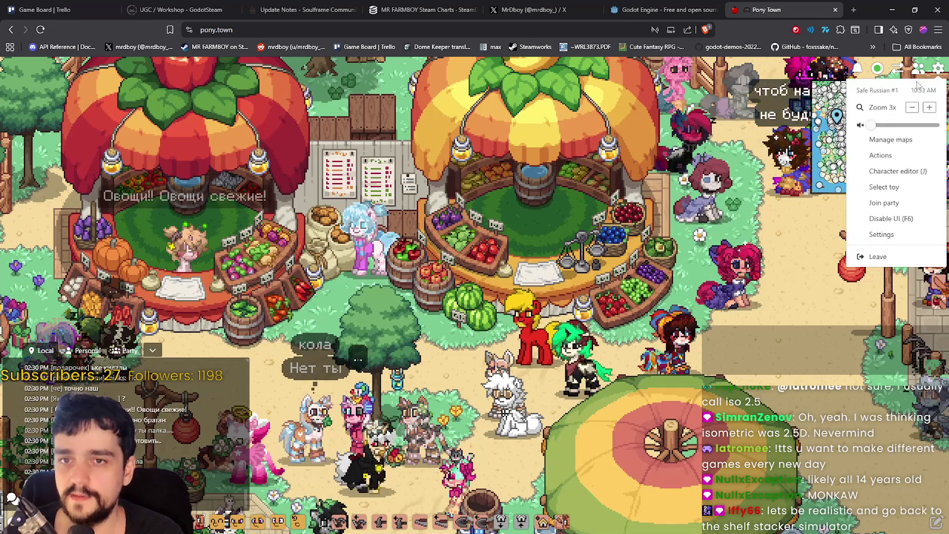
pyautogui.click(913, 107)
pyautogui.click(913, 107)
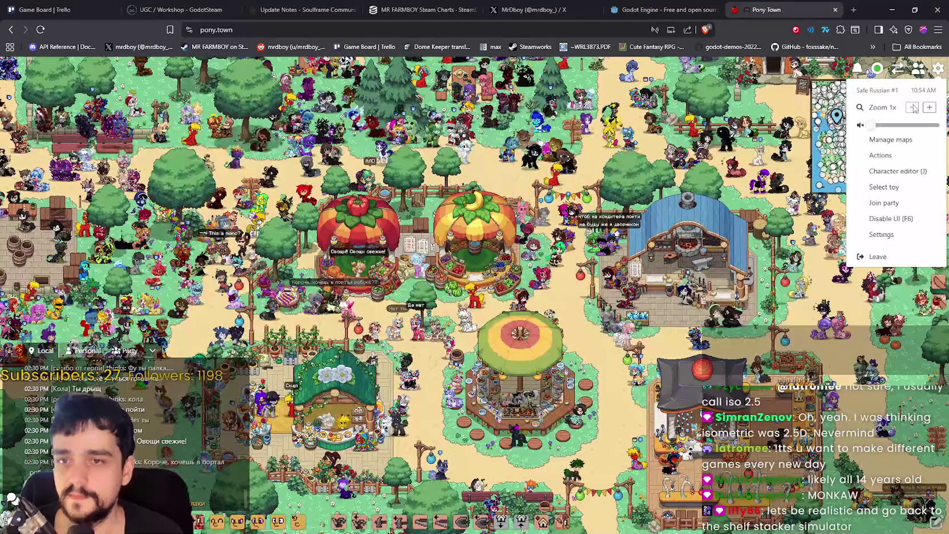
pyautogui.click(60, 389)
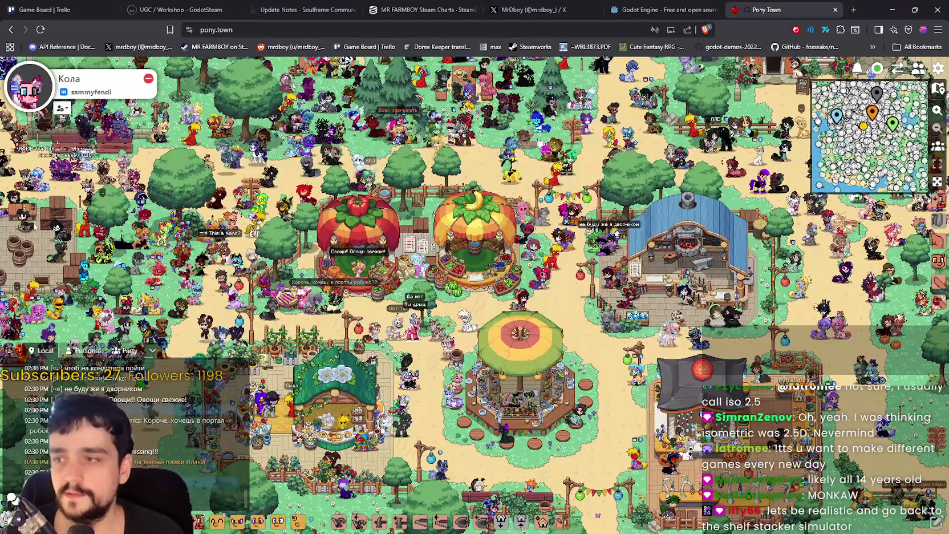
pyautogui.press('Up')
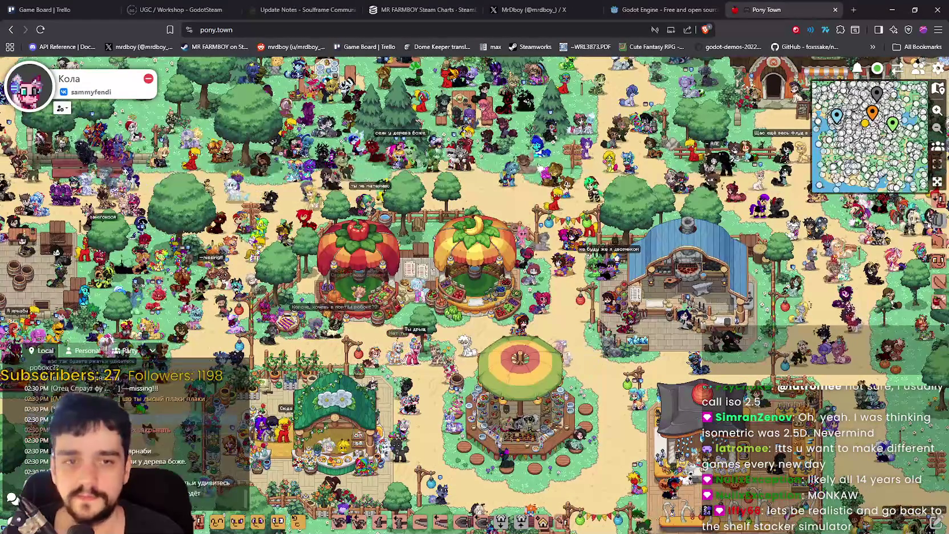
pyautogui.hotkey('alt', 'Tab')
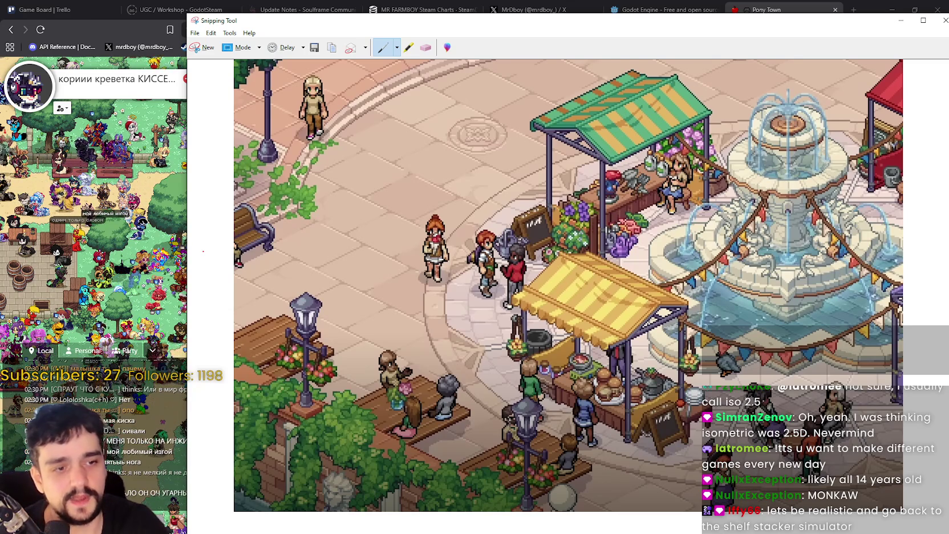
# Close the Snipping Tool snip without saving and close the Pony Town tab
pyautogui.click(945, 21)
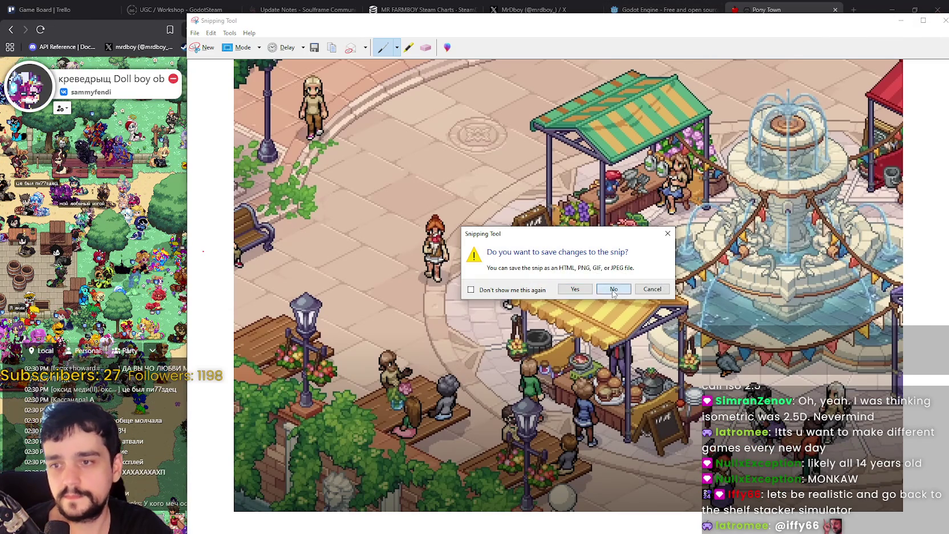
pyautogui.click(613, 289)
pyautogui.click(835, 10)
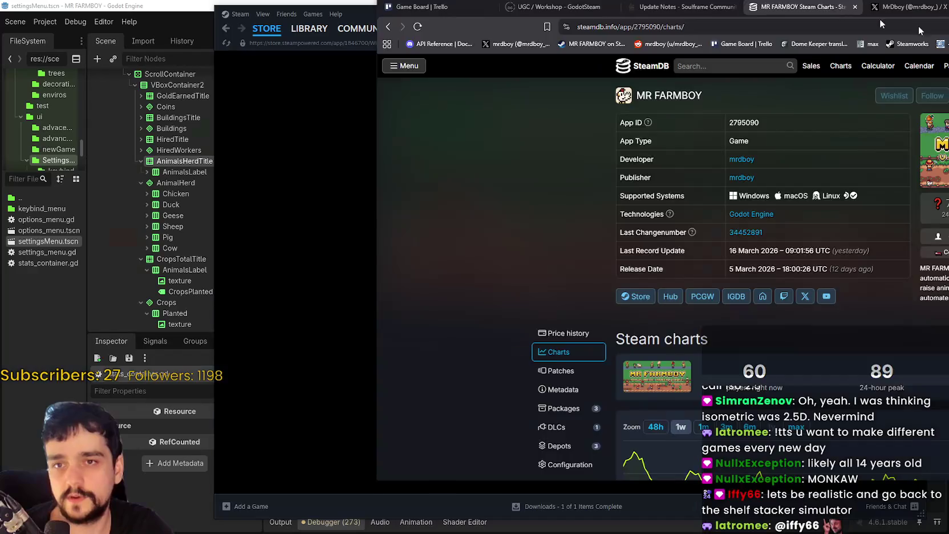
# Bring Steam to its store front page, then minimise it to reveal the Godot script
pyautogui.hotkey('alt', 'Tab')
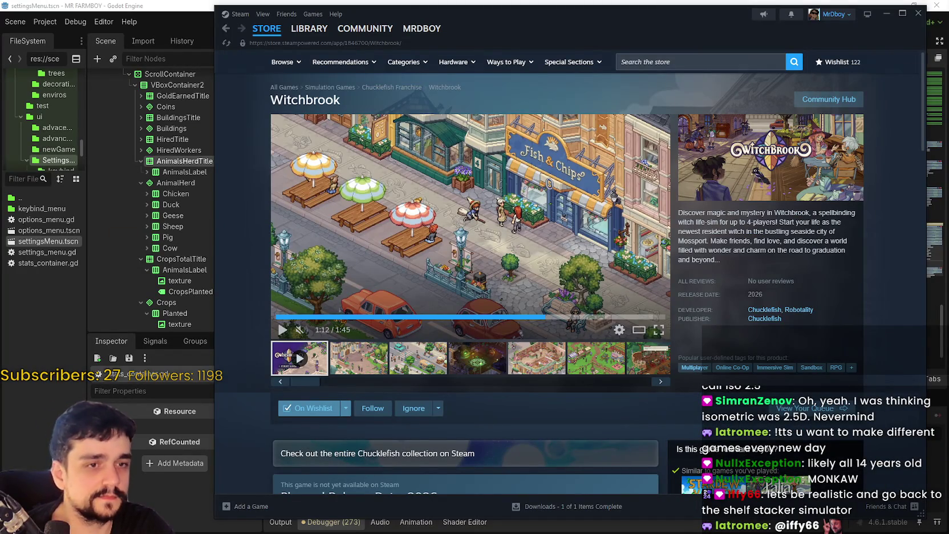
pyautogui.click(266, 30)
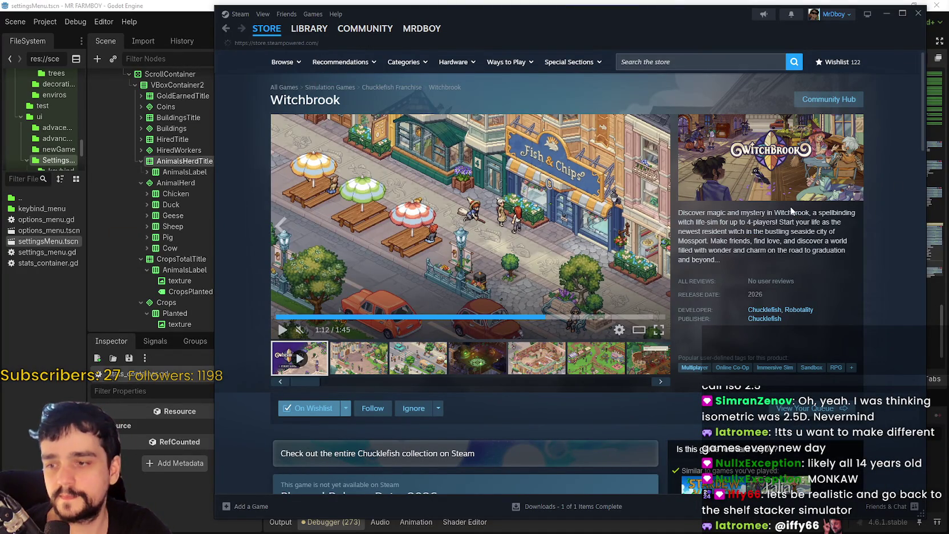
pyautogui.click(918, 12)
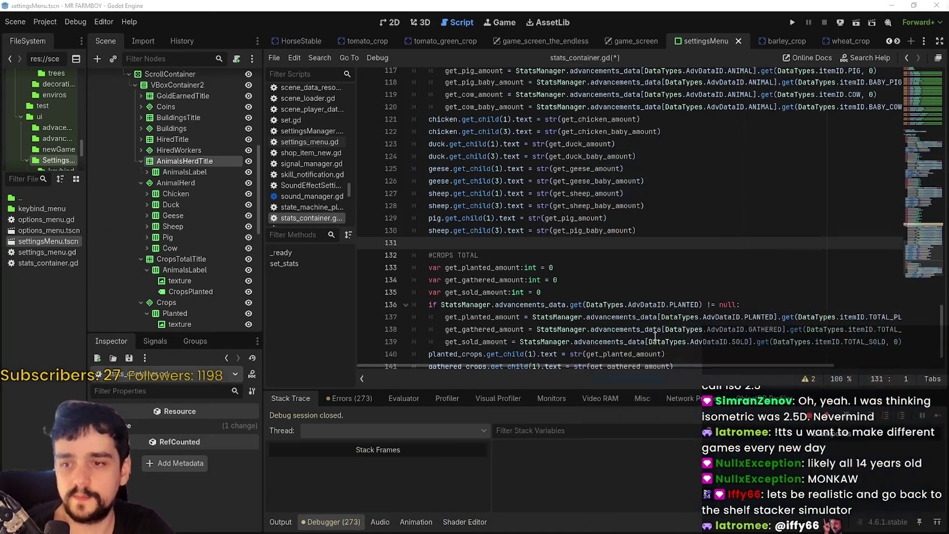
# Find the two pig label lines and paste a copy of them just below
pyautogui.press('Left')
pyautogui.scroll(1, 702, 221)
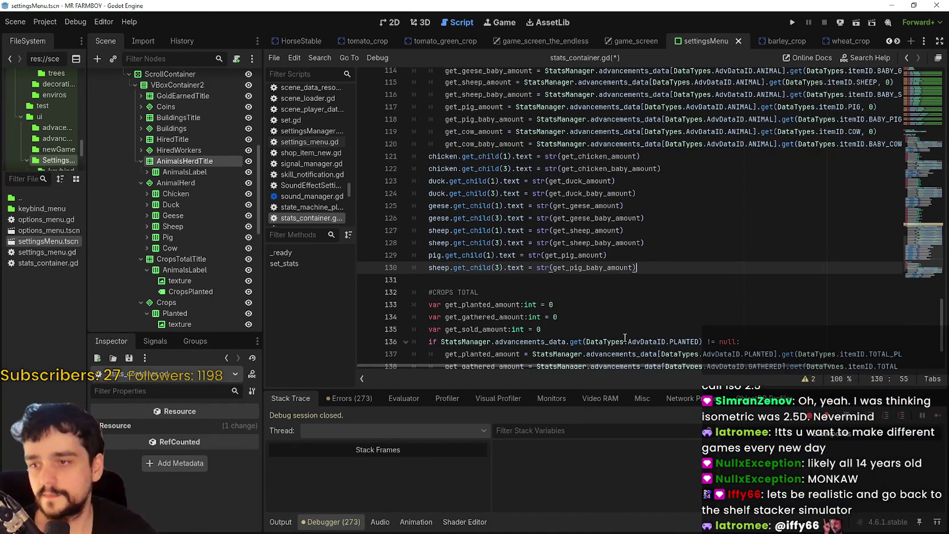
pyautogui.scroll(1, 576, 328)
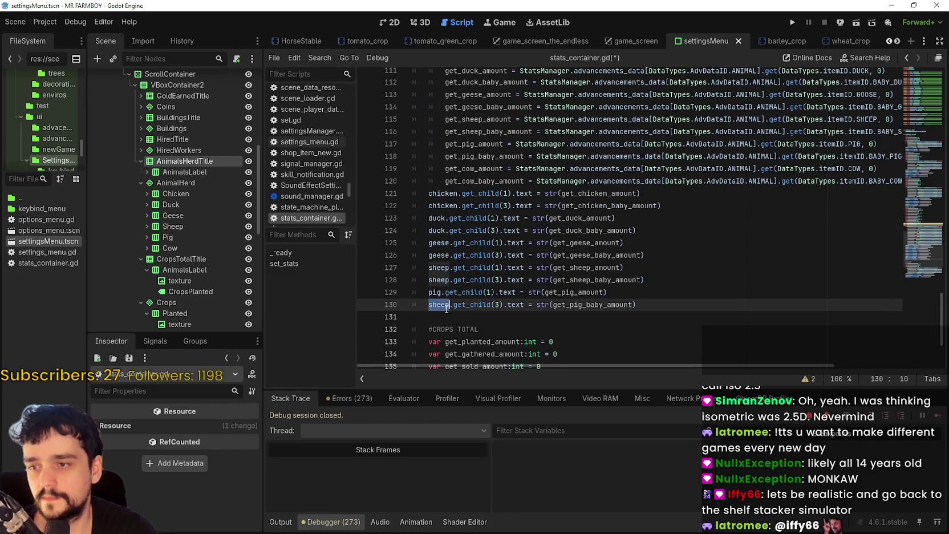
pyautogui.write('pig')
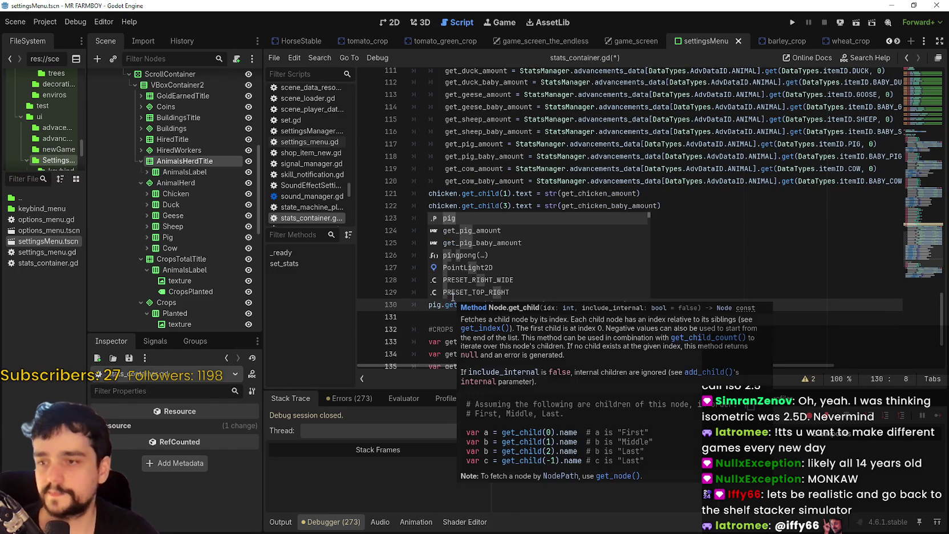
pyautogui.click(705, 223)
pyautogui.moveTo(629, 304); pyautogui.dragTo(384, 293)
pyautogui.hotkey('ctrl', 'c')
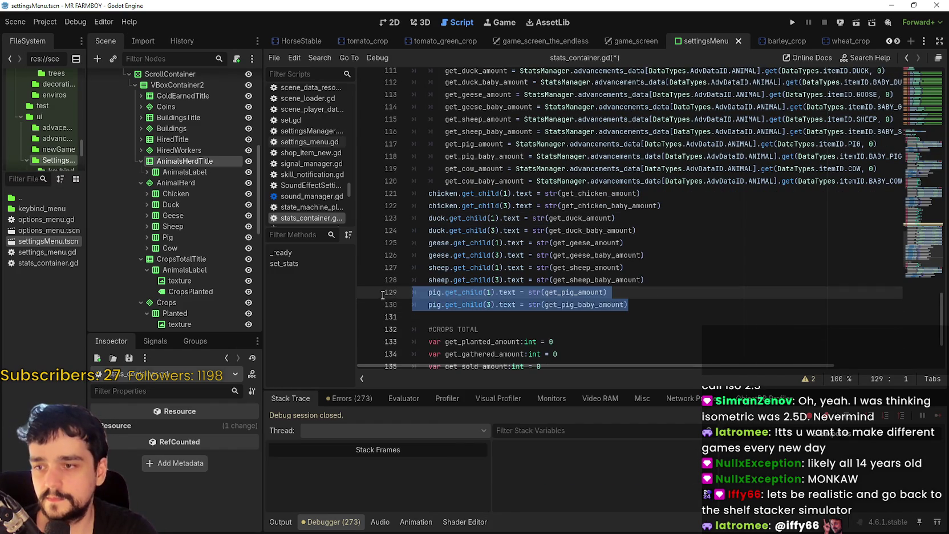
pyautogui.click(662, 307)
pyautogui.press('Return')
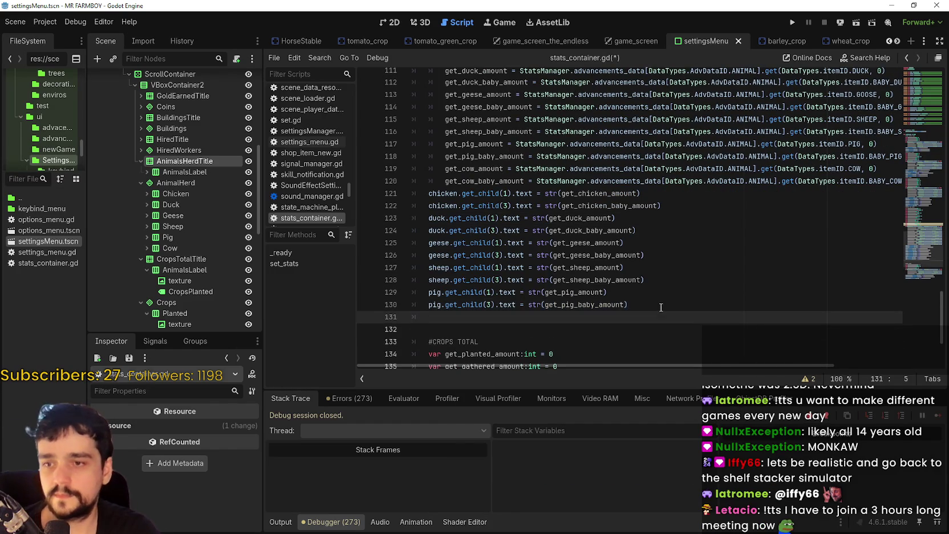
pyautogui.hotkey('ctrl', 'v')
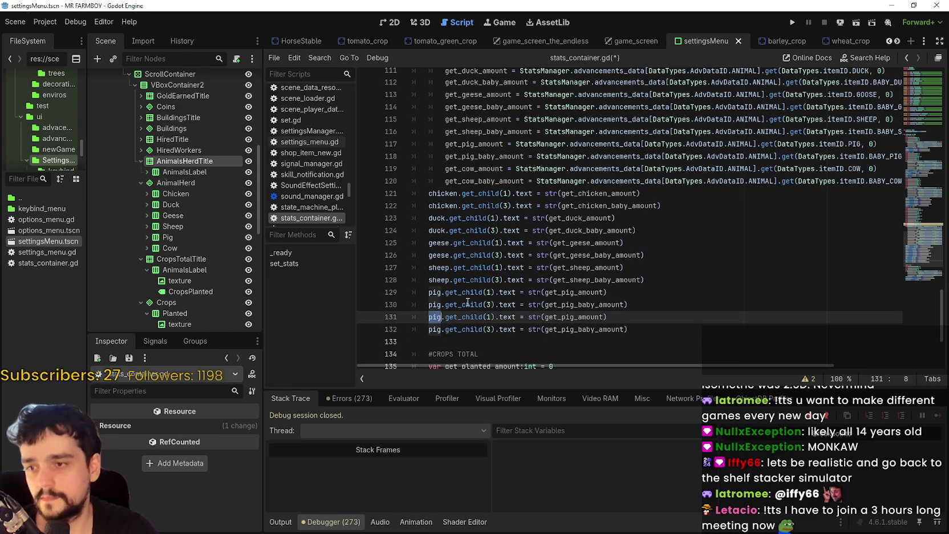
# Rename pig to cow on both pasted lines
pyautogui.doubleClick(435, 317)
pyautogui.write('cow')
pyautogui.click(445, 329)
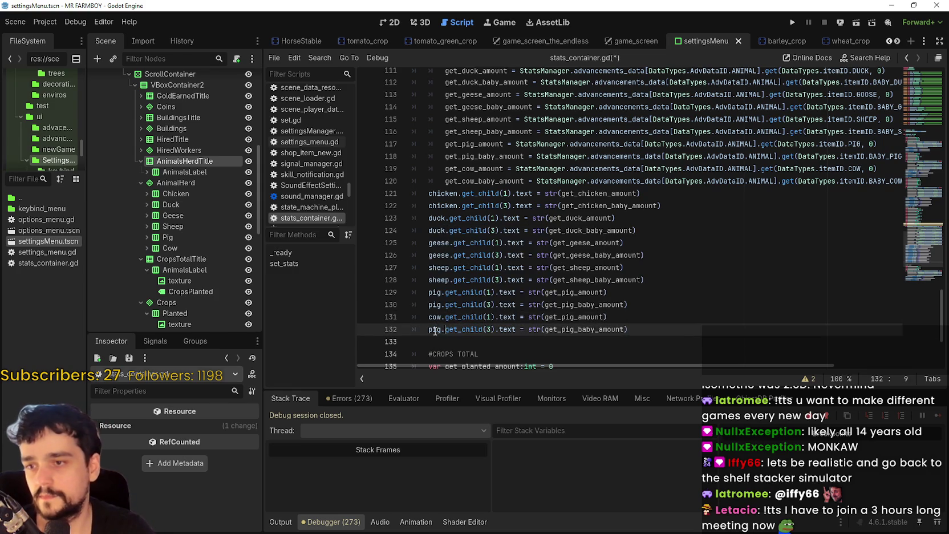
pyautogui.write('ow')
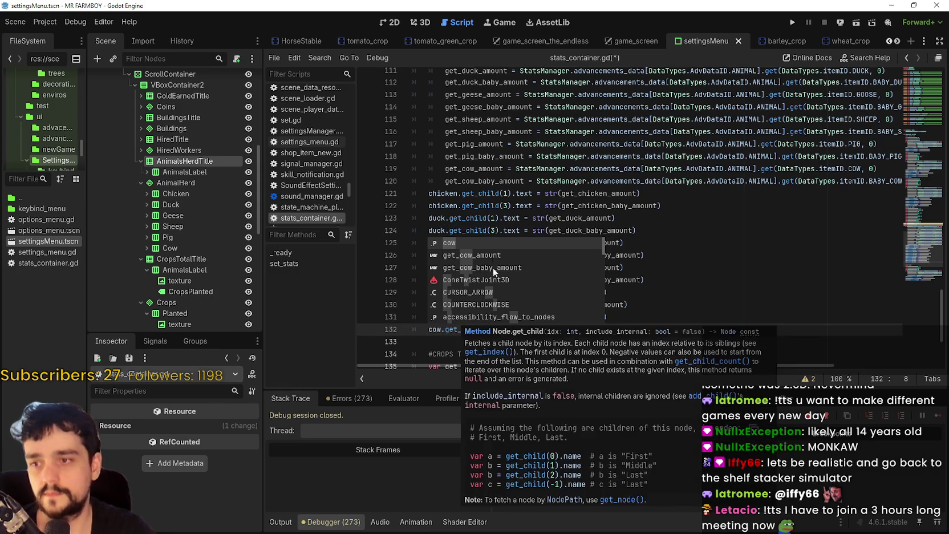
# Swap in get_cow_amount and get_cow_baby_amount on the cow lines and save the script
pyautogui.click(495, 194)
pyautogui.doubleClick(483, 171)
pyautogui.hotkey('ctrl', 'c')
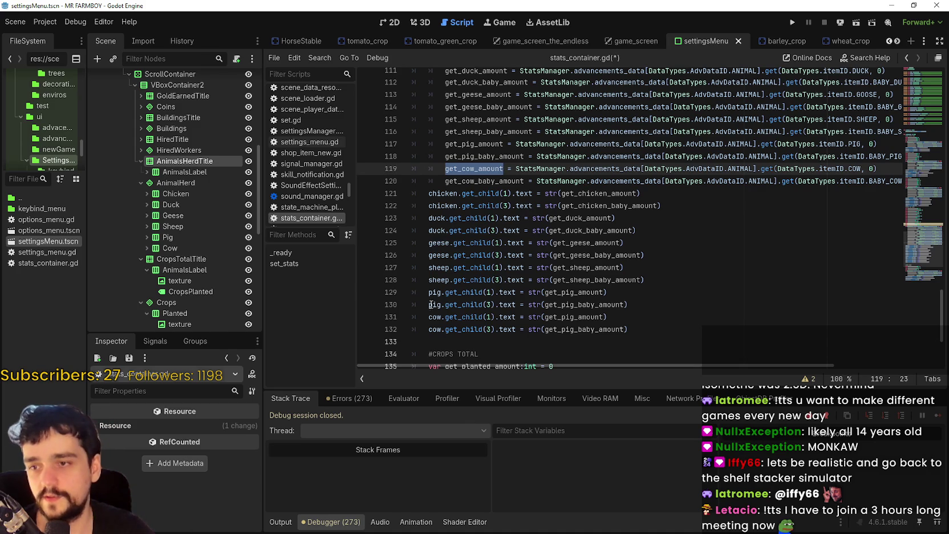
pyautogui.doubleClick(587, 316)
pyautogui.hotkey('ctrl', 'v')
pyautogui.doubleClick(586, 329)
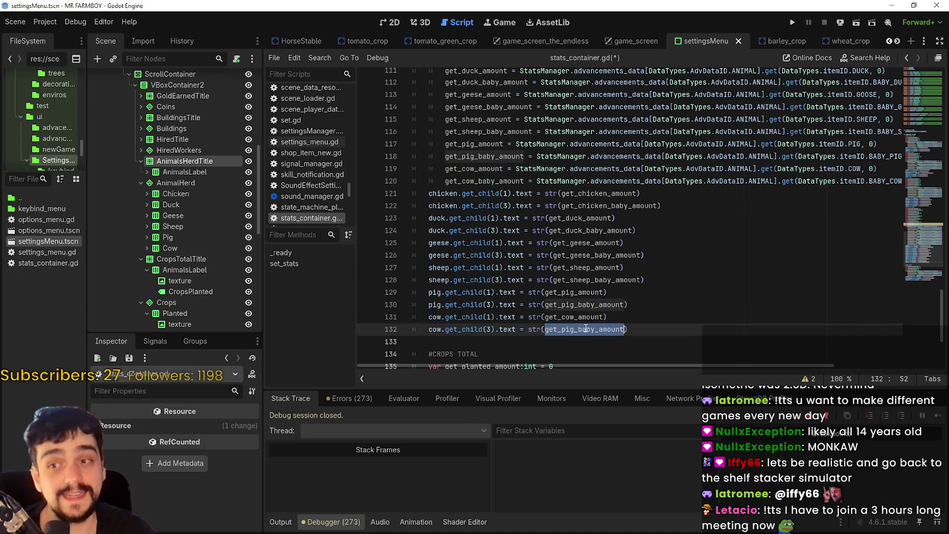
pyautogui.doubleClick(474, 181)
pyautogui.hotkey('ctrl', 'c')
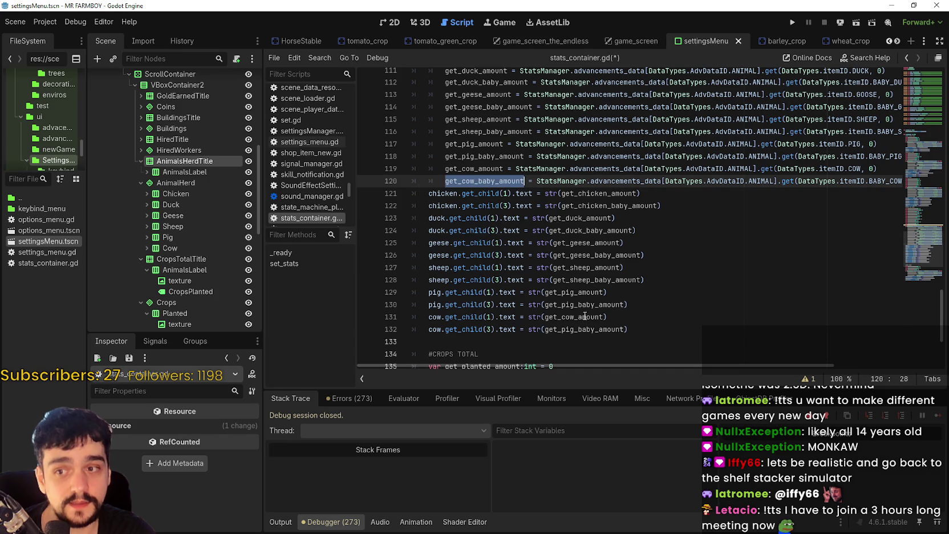
pyautogui.click(590, 329)
pyautogui.doubleClick(581, 330)
pyautogui.hotkey('ctrl', 'v')
pyautogui.hotkey('ctrl', 's')
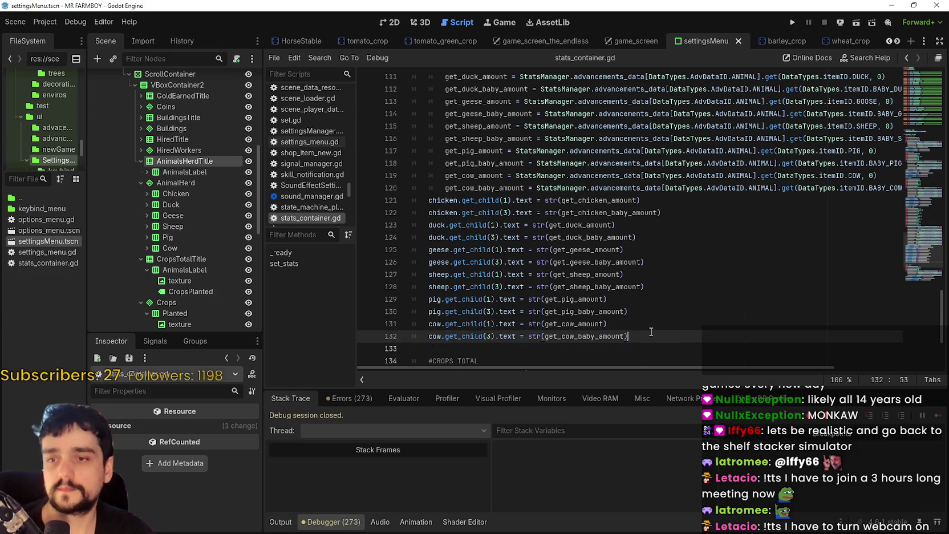
pyautogui.scroll(-2, 635, 297)
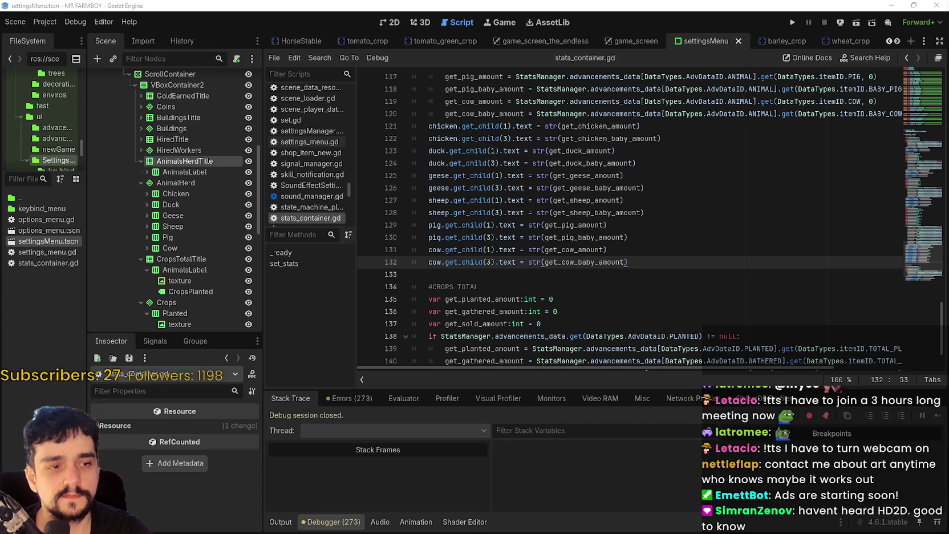
pyautogui.click(487, 276)
pyautogui.scroll(-2, 559, 265)
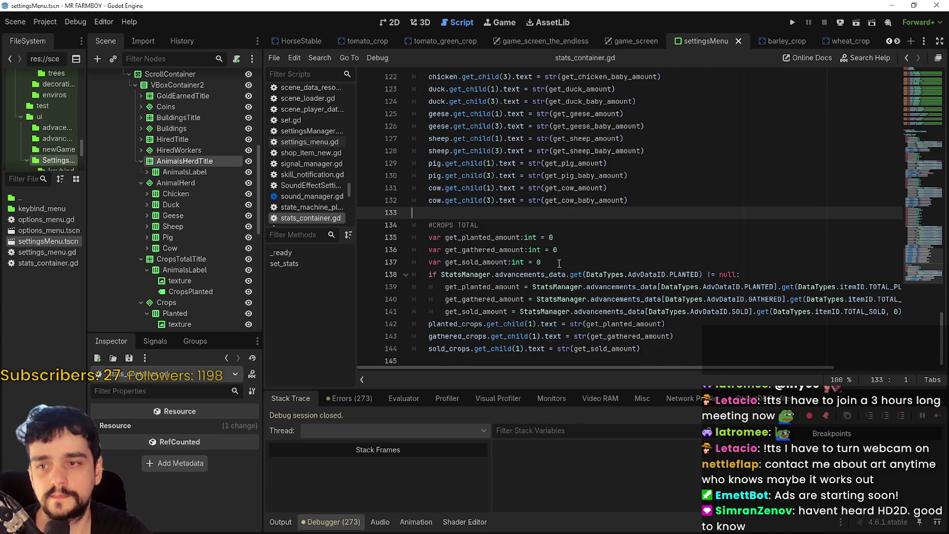
pyautogui.scroll(4, 659, 178)
pyautogui.click(651, 309)
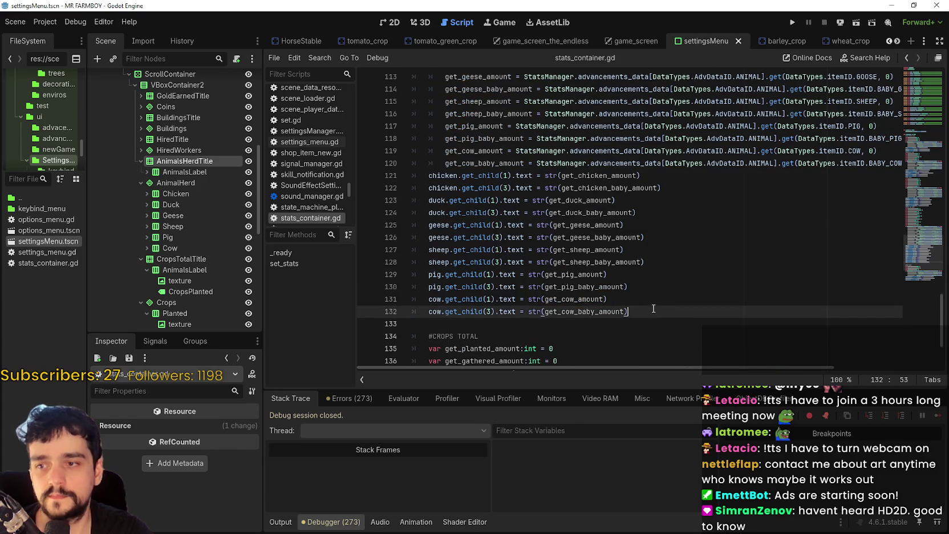
pyautogui.scroll(-3, 654, 309)
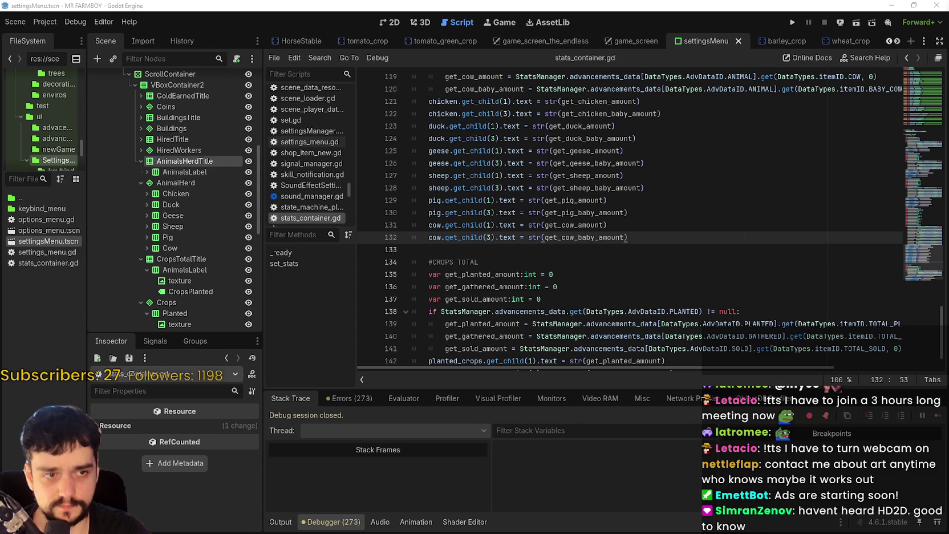
pyautogui.click(596, 248)
pyautogui.scroll(-2, 603, 284)
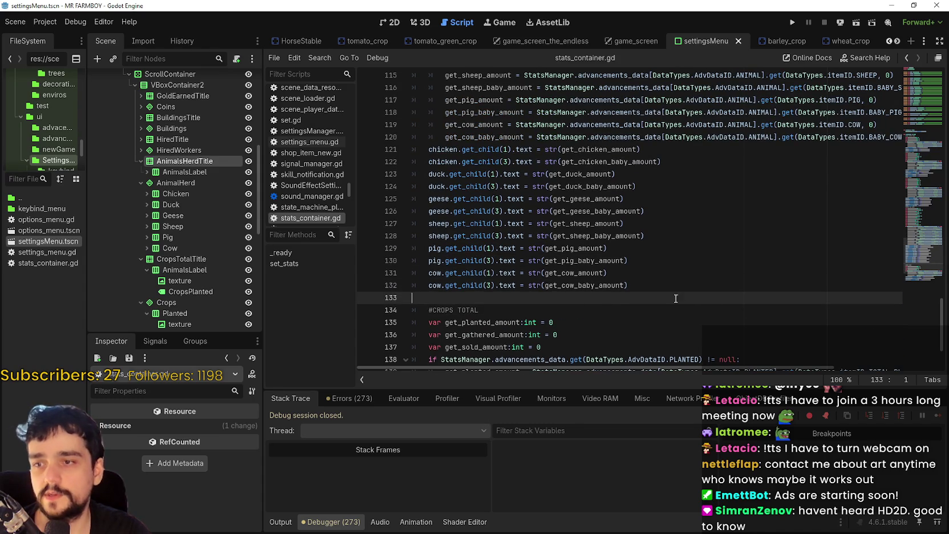
pyautogui.hotkey('shift', 'Up')
pyautogui.hotkey('shift', 'Up')
pyautogui.scroll(8, 603, 284)
pyautogui.scroll(-4, 608, 285)
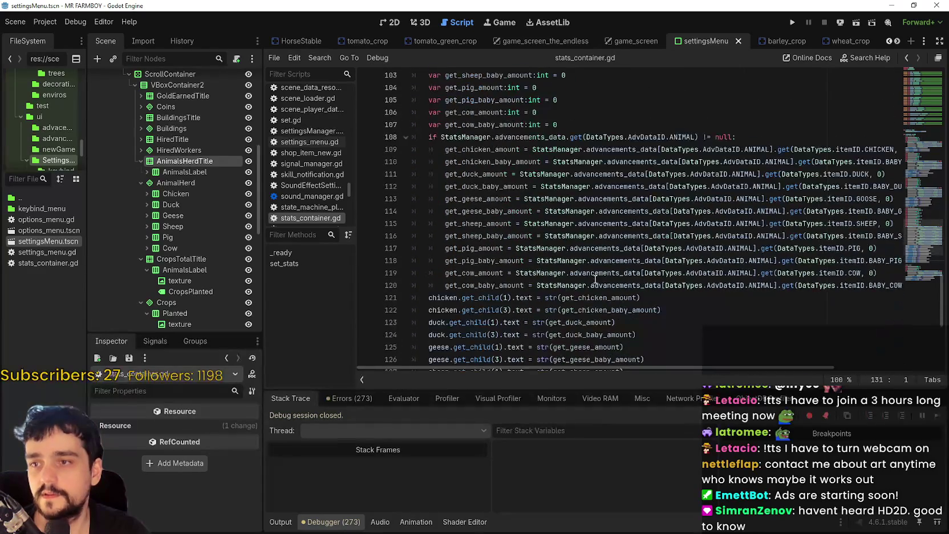
# Place the cursor on the blank line after the cow lines in stats_container.gd
pyautogui.click(466, 273)
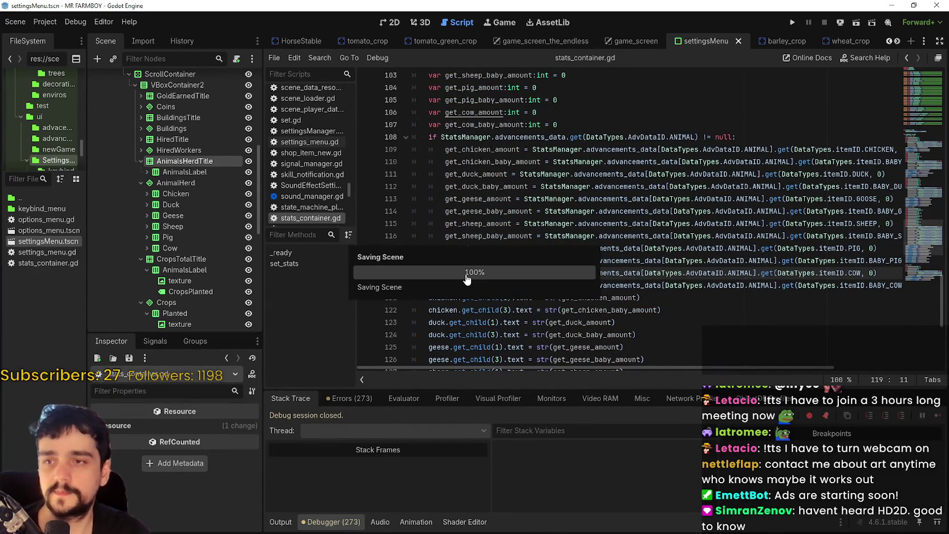
pyautogui.scroll(-6, 595, 268)
pyautogui.click(541, 214)
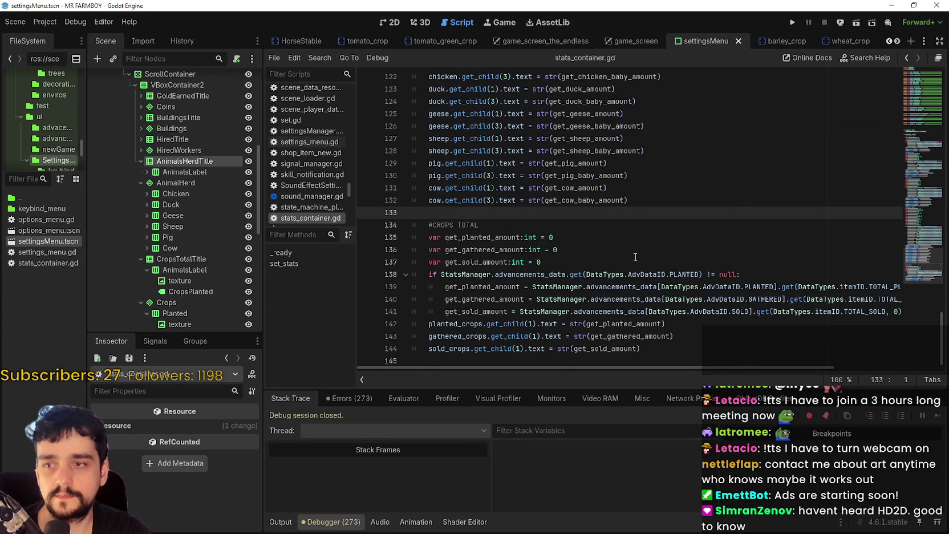
pyautogui.scroll(4, 676, 290)
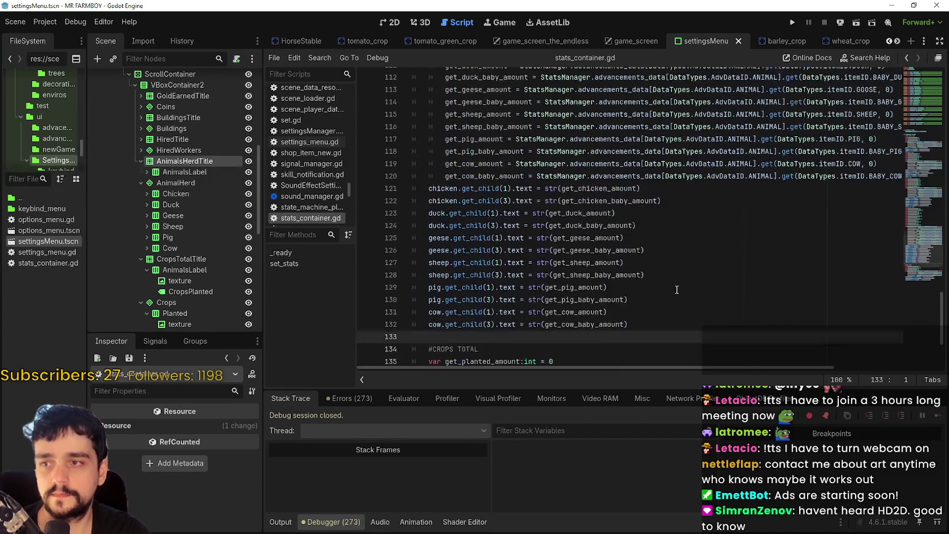
pyautogui.scroll(-2, 676, 290)
# Collapse AnimalHerd, AnimalsLabel, Planted, Gathered and Sold in the Scene dock, selecting CropsTotalTitle
pyautogui.click(141, 183)
pyautogui.click(145, 194)
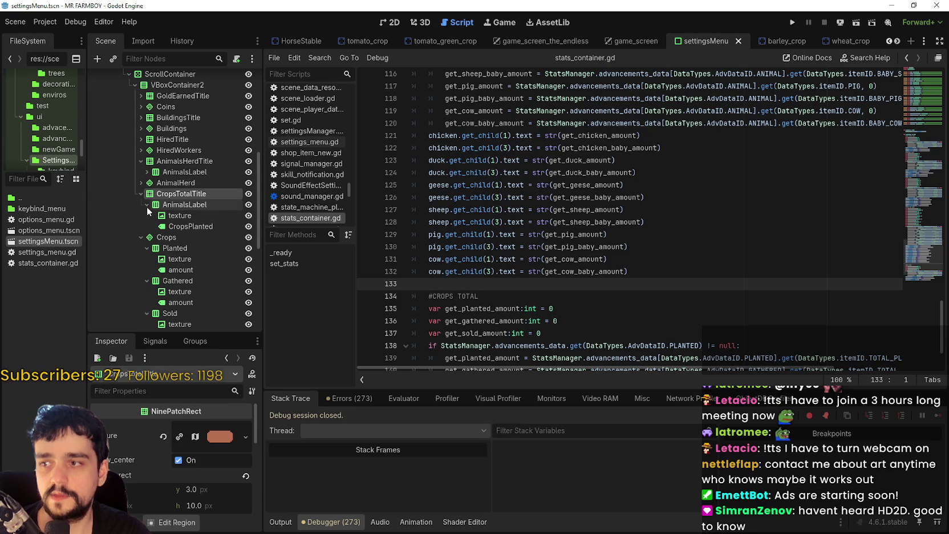
pyautogui.click(147, 205)
pyautogui.click(147, 226)
pyautogui.click(147, 238)
pyautogui.click(148, 248)
pyautogui.scroll(-2, 521, 232)
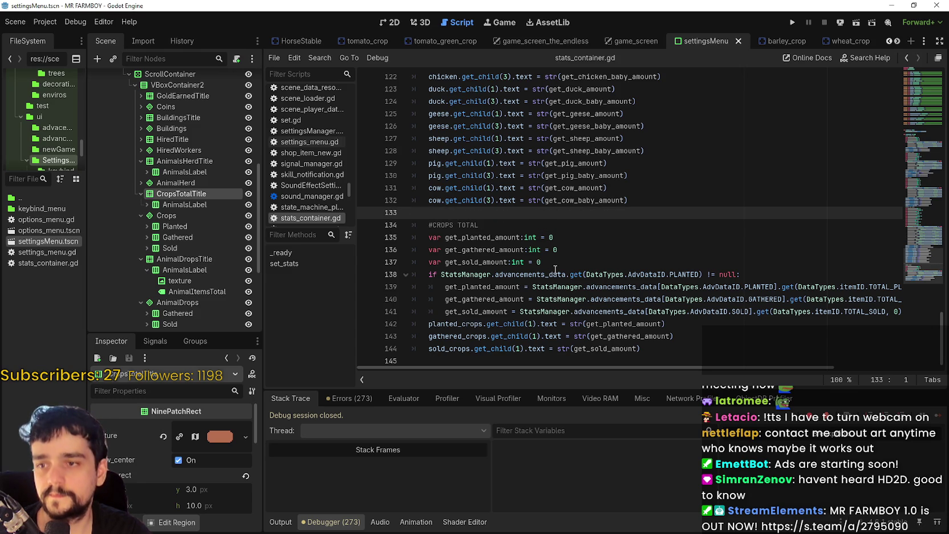
# Review the crops-total variable declarations and the get_sold_amount line
pyautogui.click(571, 245)
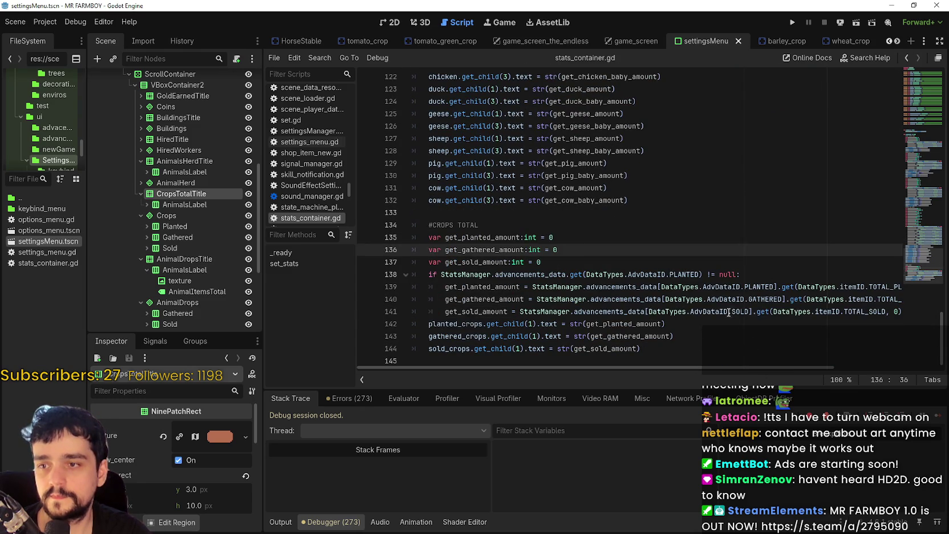
pyautogui.click(730, 313)
pyautogui.moveTo(801, 370); pyautogui.dragTo(911, 379)
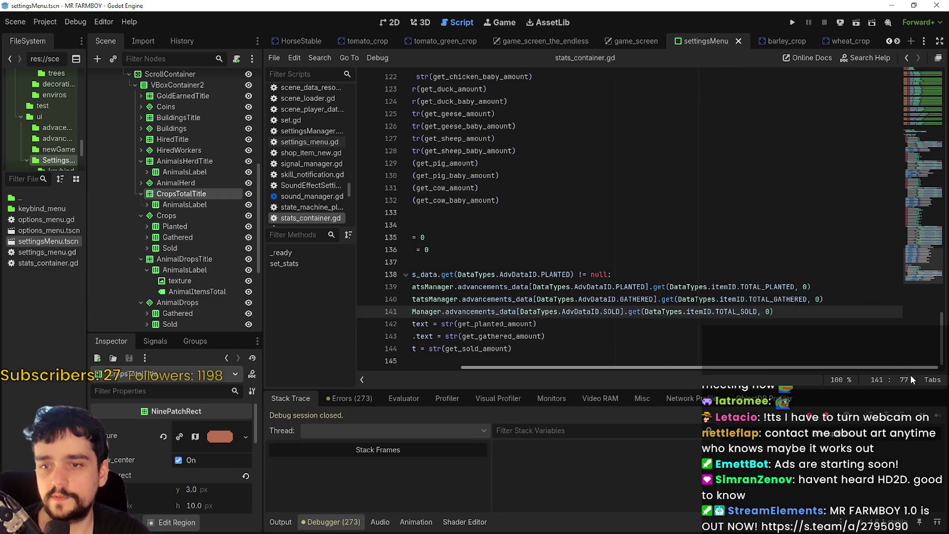
pyautogui.hscroll(-5, 599, 312)
# Delete the blank line before #CROPS TOTAL and add an empty line after sold_crops
pyautogui.click(530, 213)
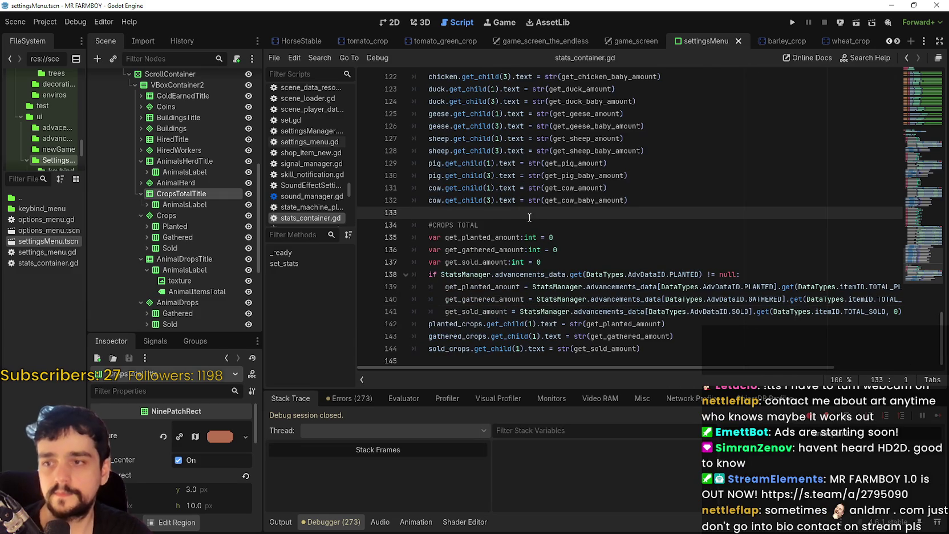
pyautogui.press('BackSpace')
pyautogui.click(650, 331)
pyautogui.press('Return')
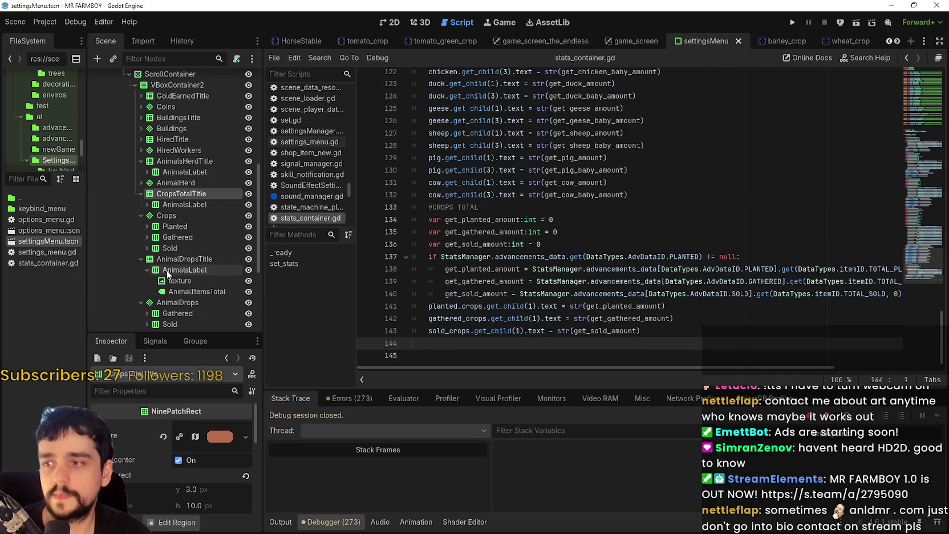
pyautogui.scroll(-3, 166, 270)
# Collapse AnimalsLabel under AnimalDropsTitle and place the cursor below the crops block
pyautogui.click(171, 163)
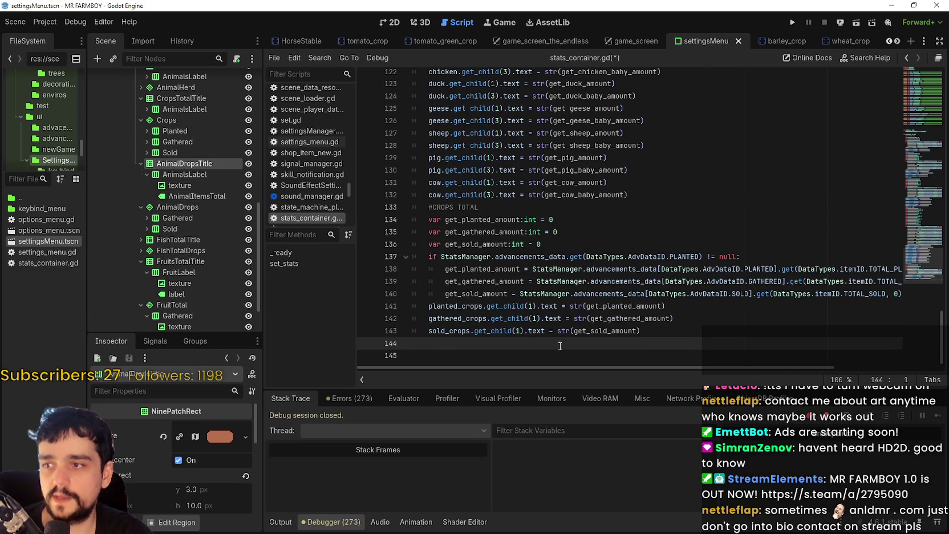
pyautogui.click(147, 174)
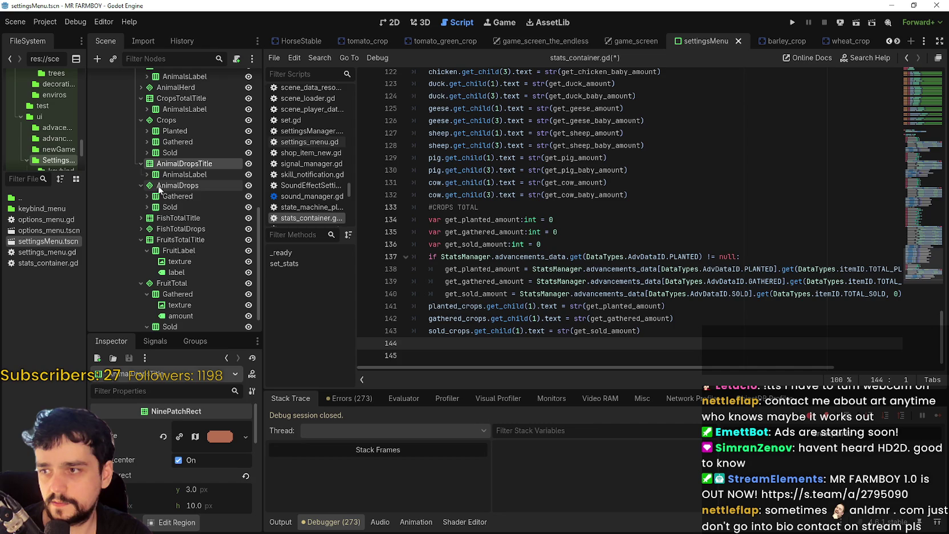
pyautogui.moveTo(649, 306)
pyautogui.mouseDown()
pyautogui.moveTo(667, 306)
pyautogui.moveTo(433, 257)
pyautogui.moveTo(411, 220)
pyautogui.mouseUp()
pyautogui.click(481, 345)
# Duplicate the #CROPS TOTAL block below itself and retitle the copy #ANIMAL DROPS TOTAL
pyautogui.moveTo(692, 317)
pyautogui.mouseDown()
pyautogui.moveTo(422, 269)
pyautogui.moveTo(421, 207)
pyautogui.mouseUp()
pyautogui.hotkey('ctrl', 'c')
pyautogui.click(449, 343)
pyautogui.hotkey('ctrl', 'v')
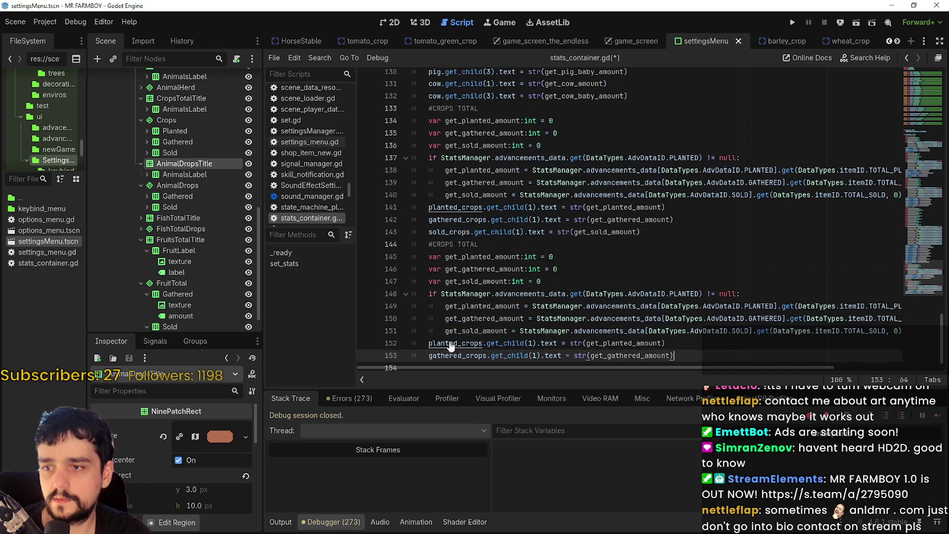
pyautogui.doubleClick(451, 244)
pyautogui.write('ANI')
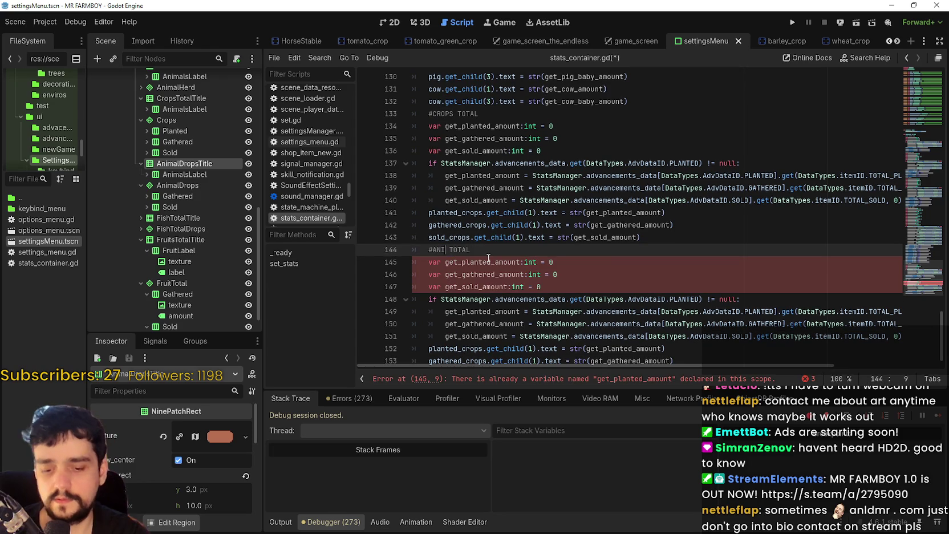
pyautogui.write('MAL')
pyautogui.write(' DROPS')
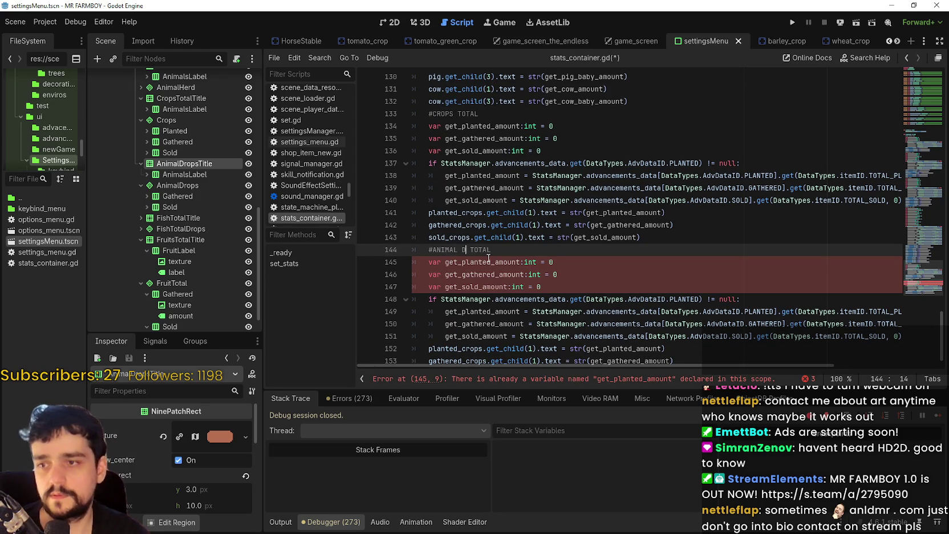
# Delete the duplicate planted declaration and prefix the gathered and sold variables with animal_
pyautogui.scroll(-1, 579, 248)
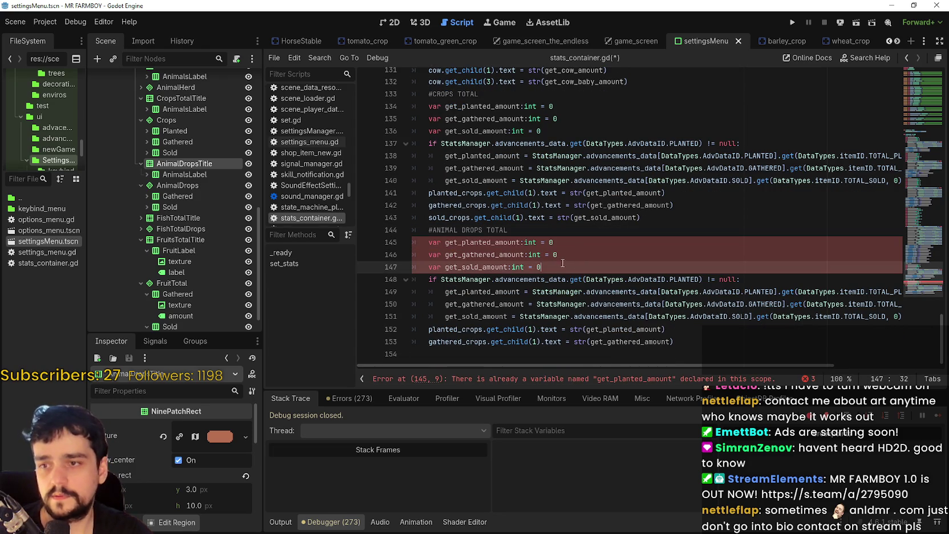
pyautogui.moveTo(554, 242); pyautogui.dragTo(435, 242)
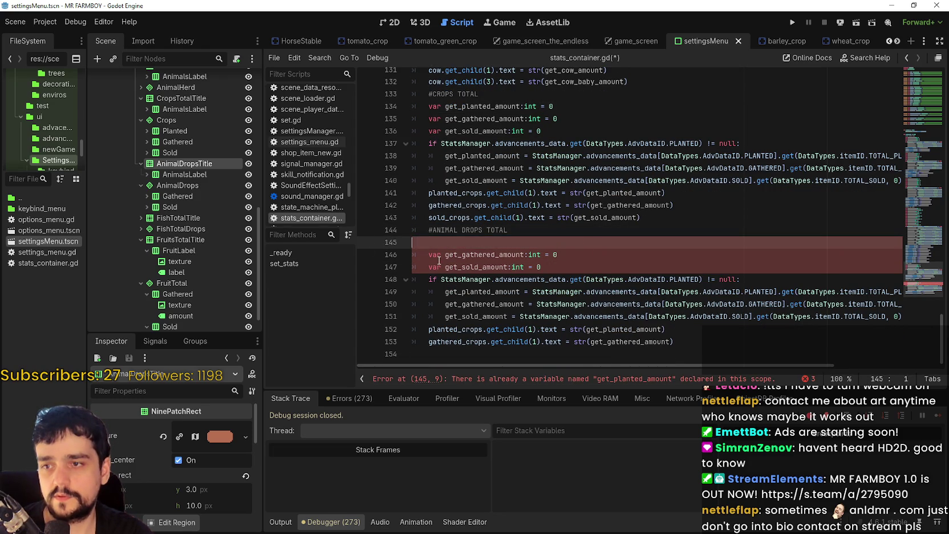
pyautogui.hotkey('ctrl', 'shift', 'k')
pyautogui.click(490, 242)
pyautogui.click(462, 243)
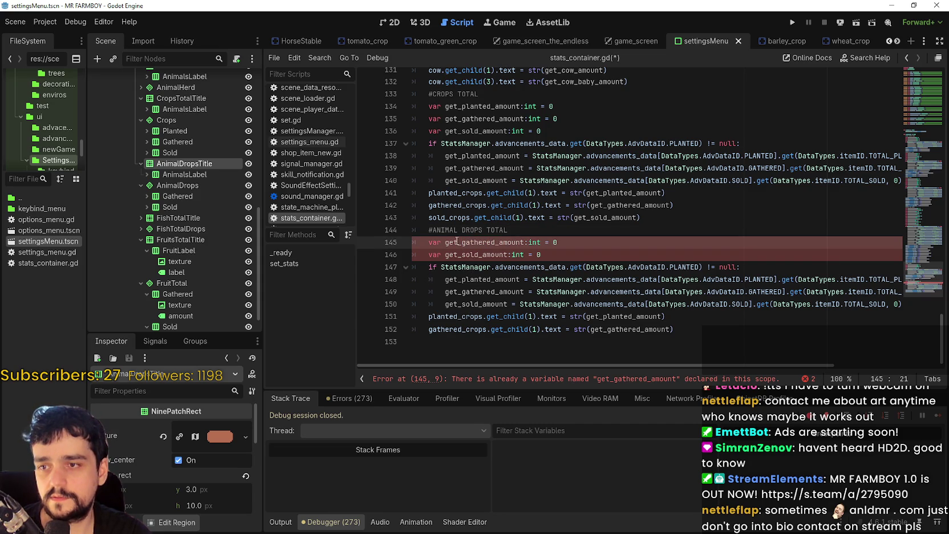
pyautogui.click(462, 242)
pyautogui.write('_ani')
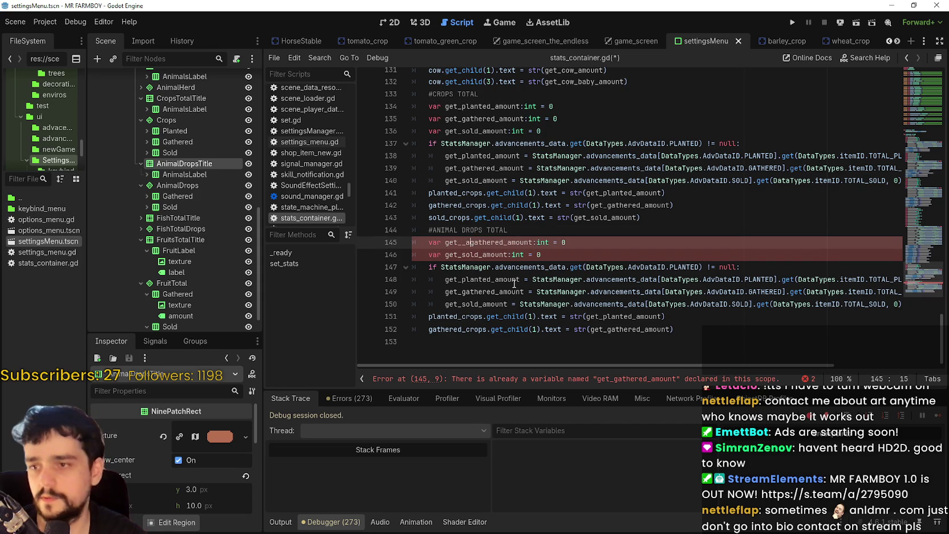
pyautogui.press('BackSpace')
pyautogui.press('BackSpace')
pyautogui.press('BackSpace')
pyautogui.write('animal_')
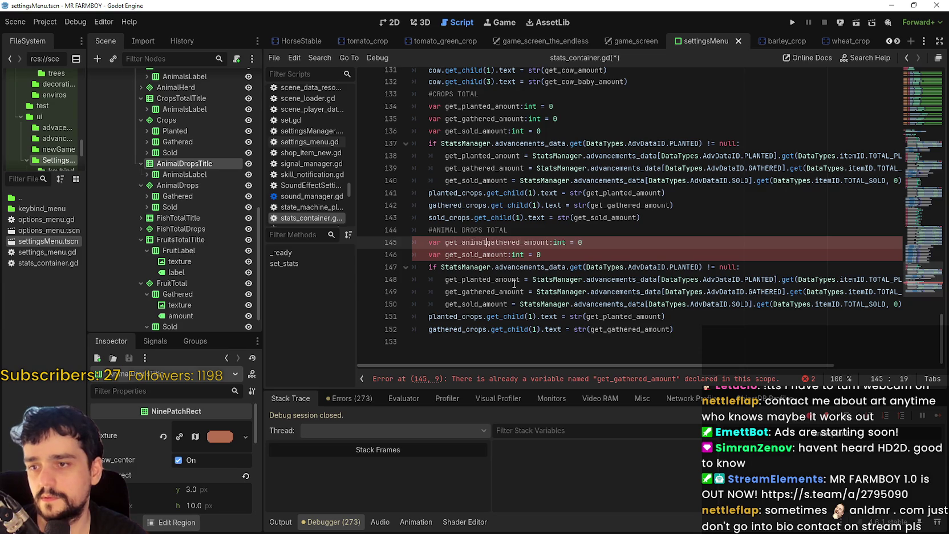
pyautogui.click(464, 255)
pyautogui.press('Left')
pyautogui.write('animal_')
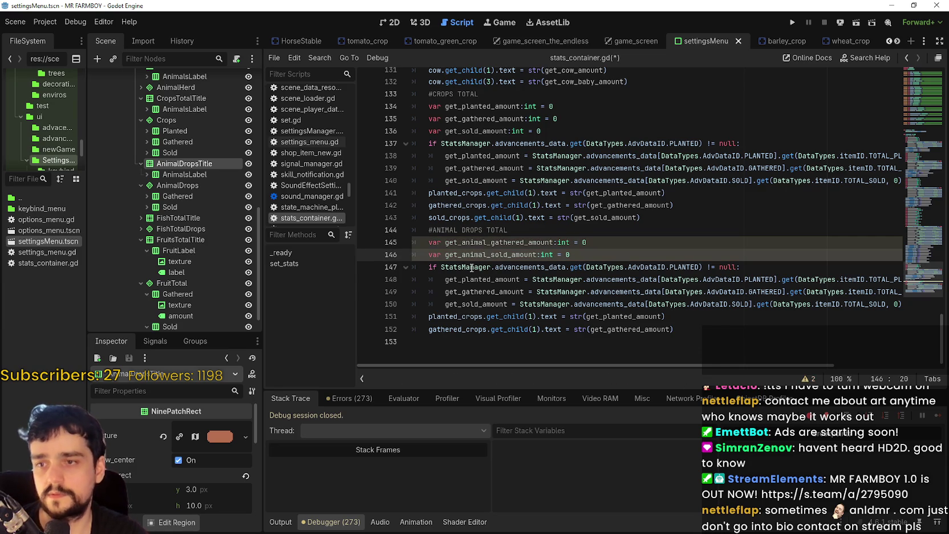
# Remove the planted-amount assignment and the leftover empty line from the animal block
pyautogui.doubleClick(484, 242)
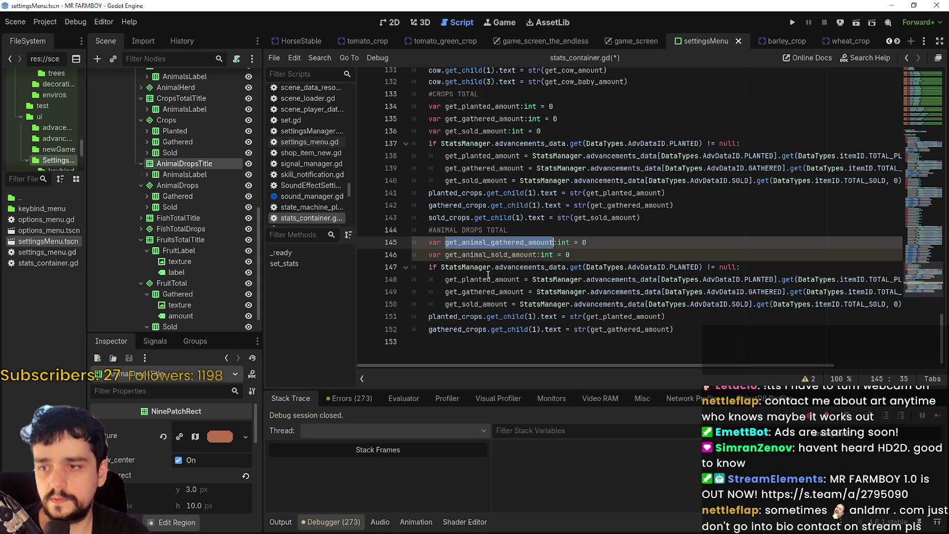
pyautogui.moveTo(446, 280)
pyautogui.mouseDown()
pyautogui.moveTo(942, 279)
pyautogui.moveTo(945, 296)
pyautogui.mouseUp()
pyautogui.press('BackSpace')
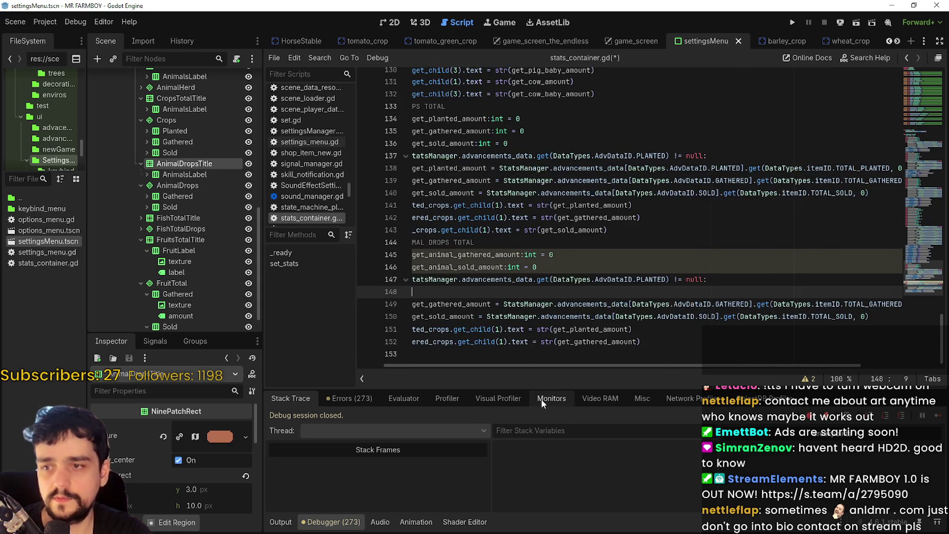
pyautogui.moveTo(662, 368); pyautogui.dragTo(459, 350)
pyautogui.press('BackSpace')
pyautogui.press('BackSpace')
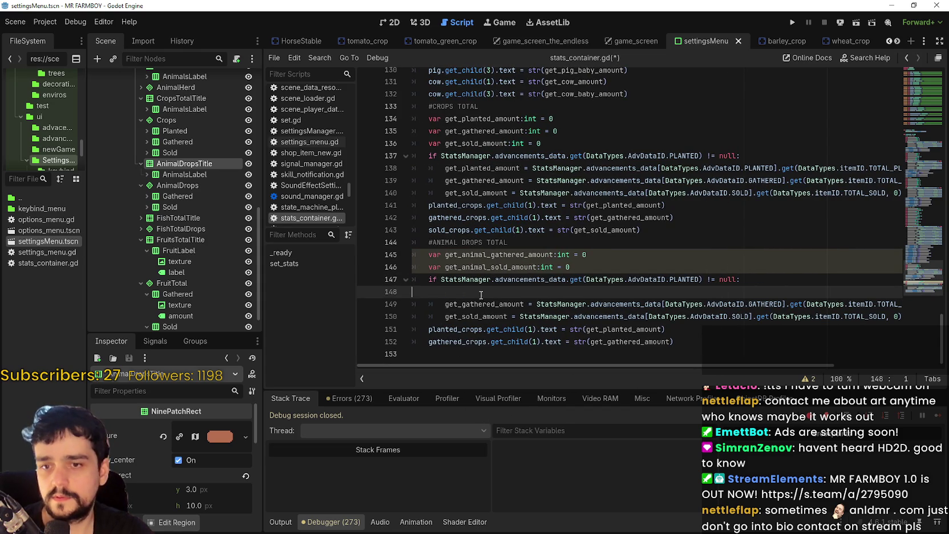
# Swap get_gathered_amount and get_sold_amount on lines 148–149 for their animal versions
pyautogui.doubleClick(469, 292)
pyautogui.hotkey('ctrl', 'v')
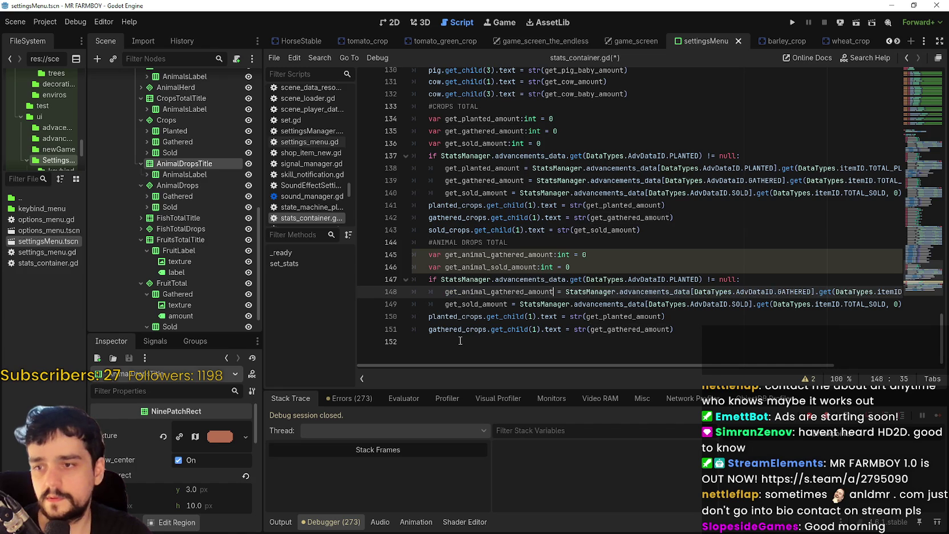
pyautogui.doubleClick(479, 267)
pyautogui.hotkey('ctrl', 'c')
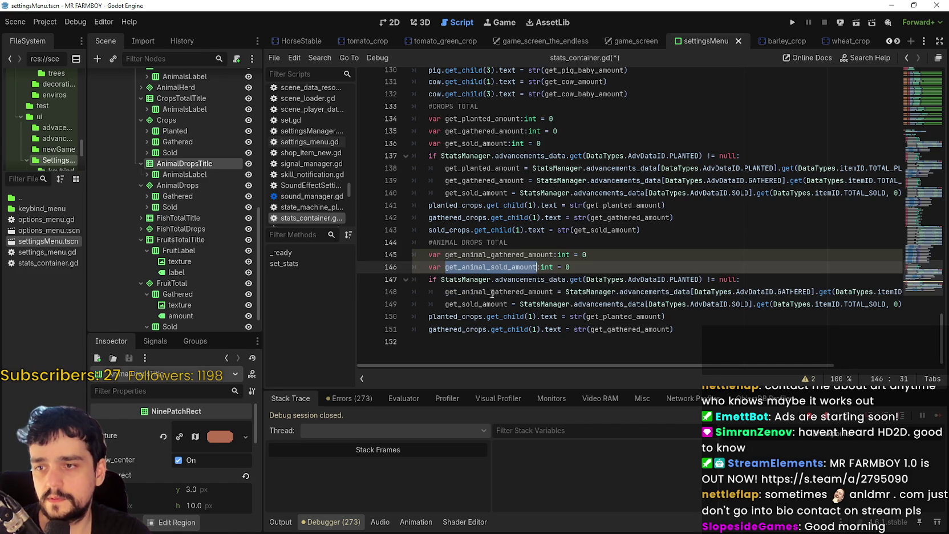
pyautogui.doubleClick(485, 304)
pyautogui.hotkey('ctrl', 'v')
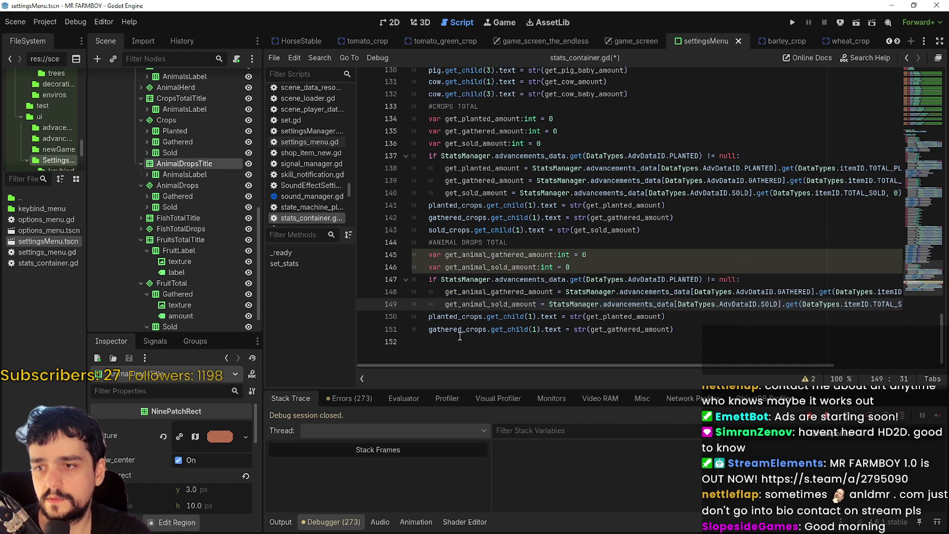
# Use get_animal_gathered_amount and get_animal_sold_amount in the str() calls on lines 150–151
pyautogui.doubleClick(456, 317)
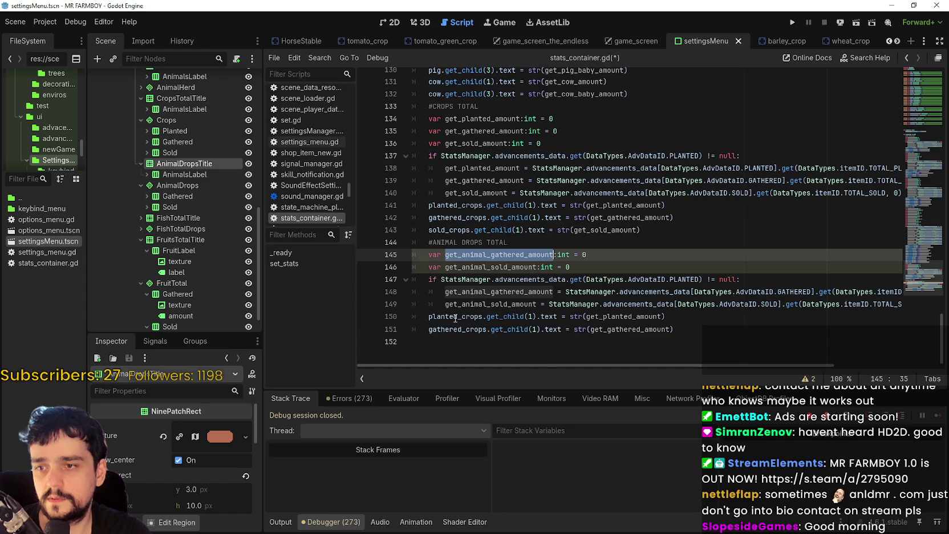
pyautogui.doubleClick(492, 291)
pyautogui.click(617, 317)
pyautogui.doubleClick(618, 316)
pyautogui.hotkey('ctrl', 'v')
pyautogui.doubleClick(459, 304)
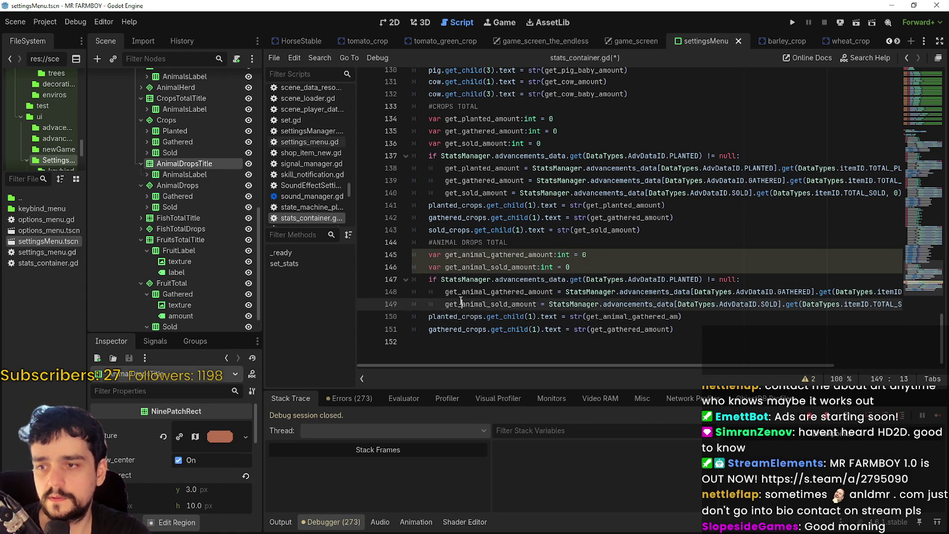
pyautogui.doubleClick(639, 329)
pyautogui.hotkey('ctrl', 'v')
# Replace PLANTED on line 147 and GATHERED on line 148 with ANIMAL in the advancement data IDs
pyautogui.doubleClick(686, 280)
pyautogui.write('Ani')
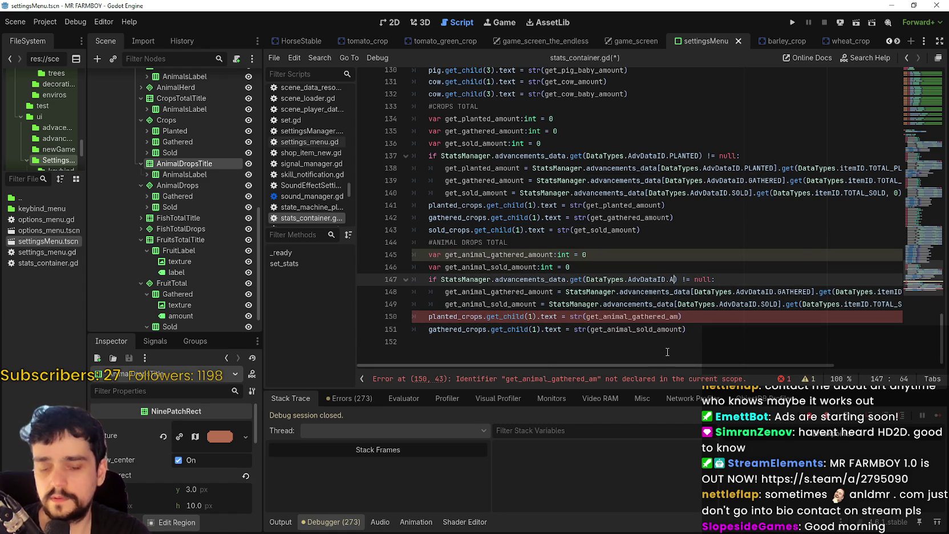
pyautogui.press('Return')
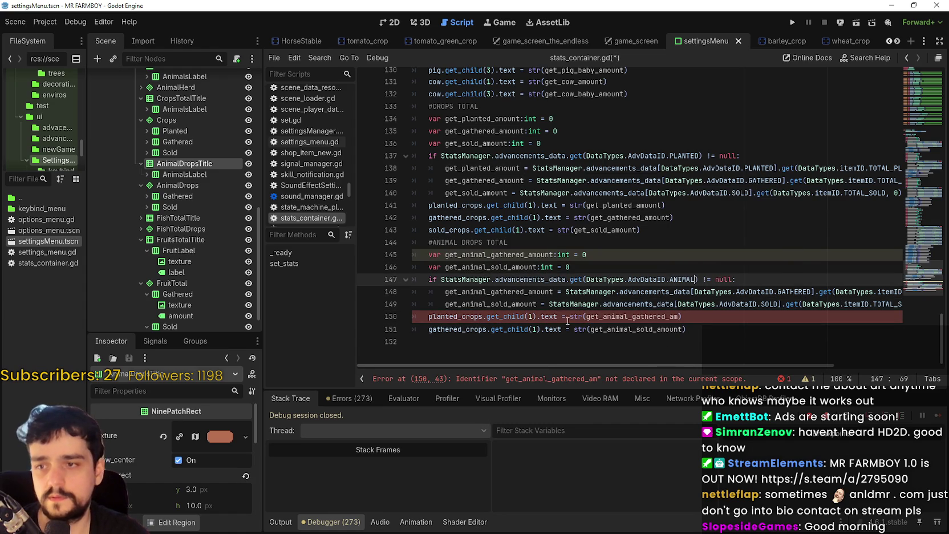
pyautogui.click(549, 316)
pyautogui.doubleClick(455, 316)
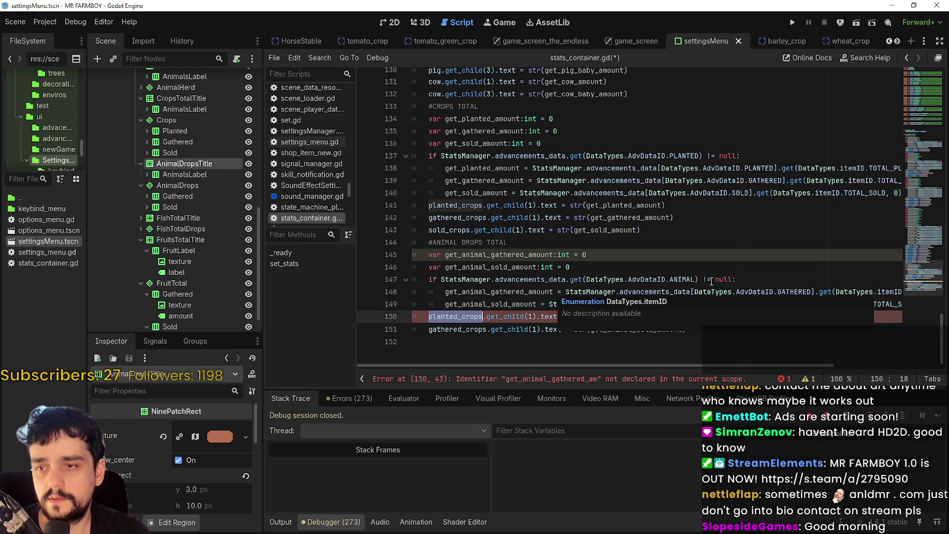
pyautogui.click(492, 293)
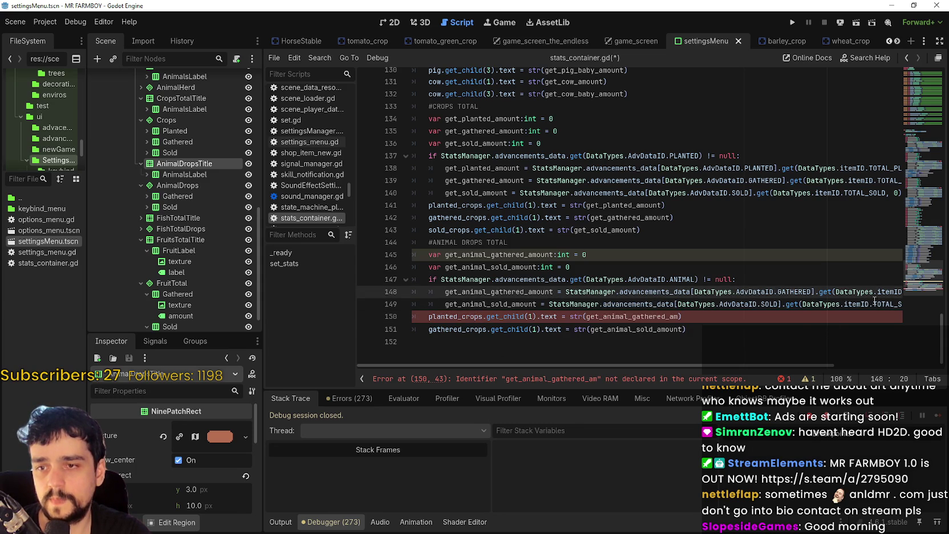
pyautogui.moveTo(881, 296)
pyautogui.mouseDown()
pyautogui.moveTo(912, 305)
pyautogui.moveTo(906, 312)
pyautogui.mouseUp()
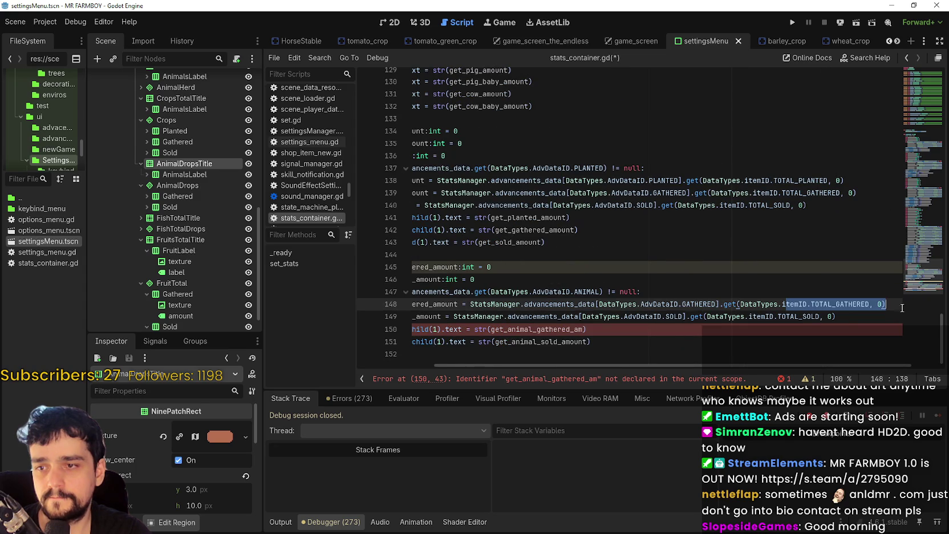
pyautogui.doubleClick(838, 306)
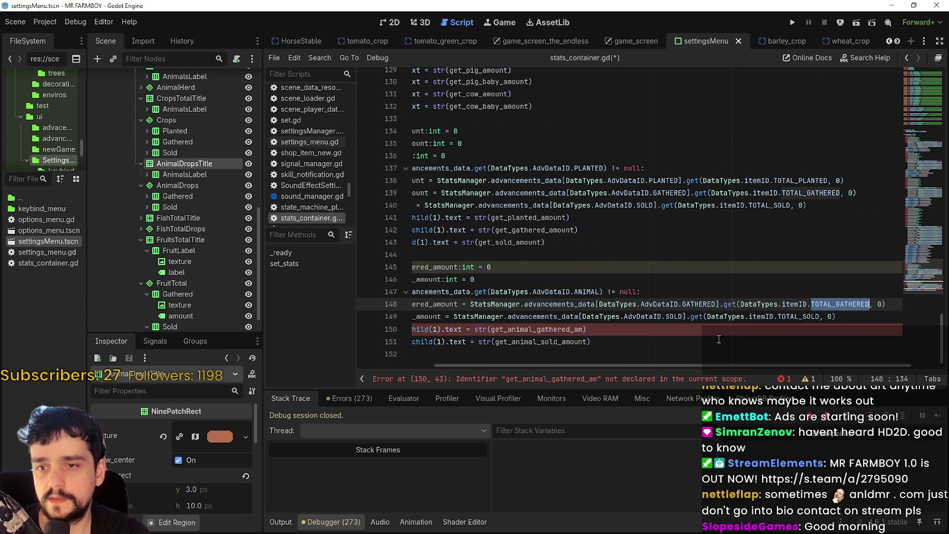
pyautogui.doubleClick(697, 303)
pyautogui.write('TOTAL')
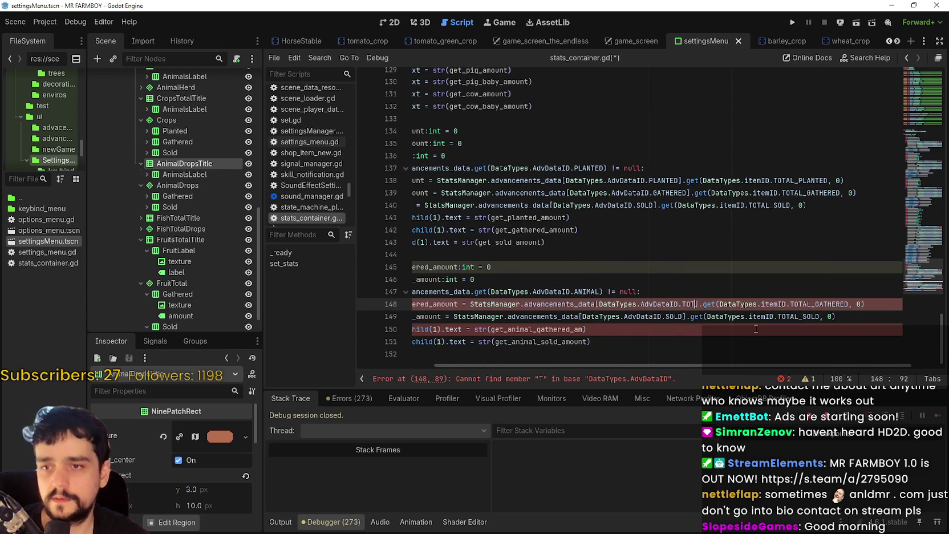
pyautogui.press('BackSpace')
pyautogui.press('BackSpace')
pyautogui.press('BackSpace')
pyautogui.write('ANI')
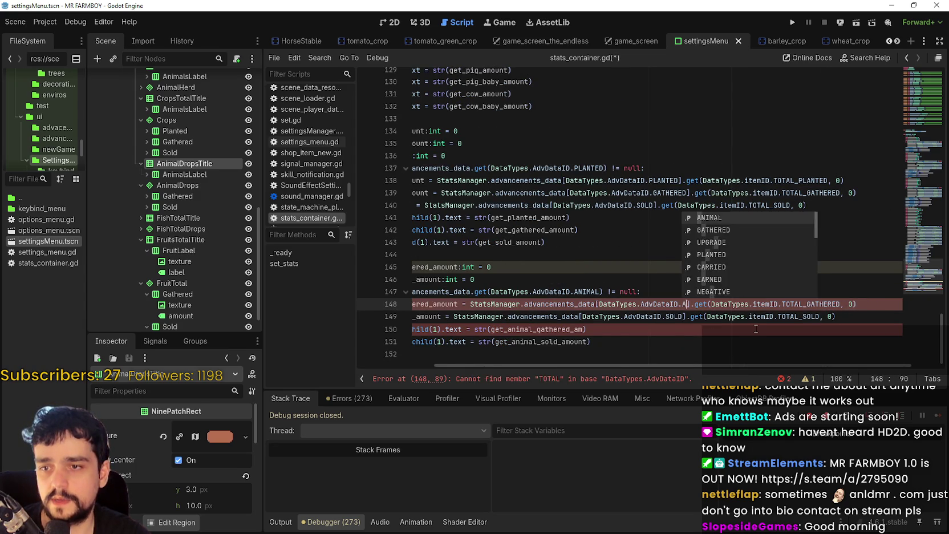
pyautogui.press('Return')
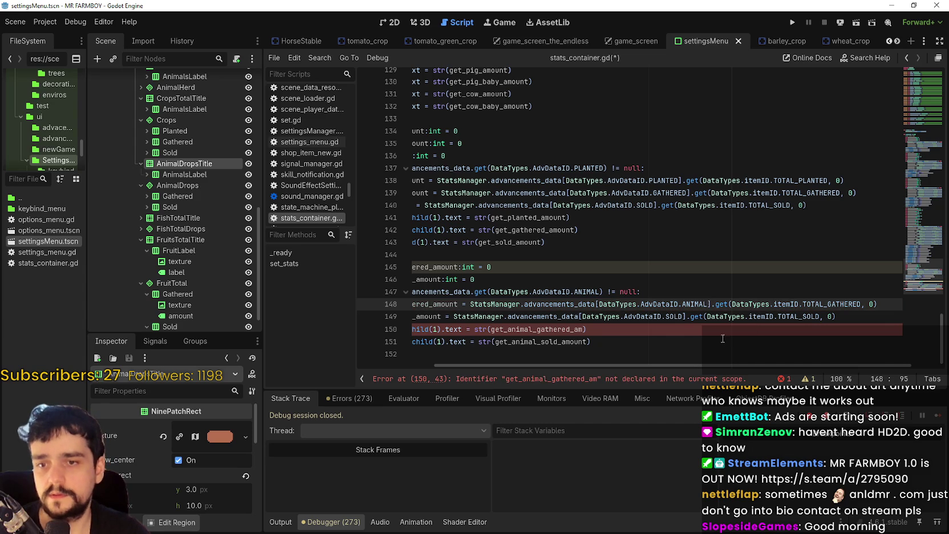
# Review the TOTAL_SOLD item lookup on line 149 and return to line 150
pyautogui.click(670, 329)
pyautogui.click(685, 313)
pyautogui.doubleClick(815, 317)
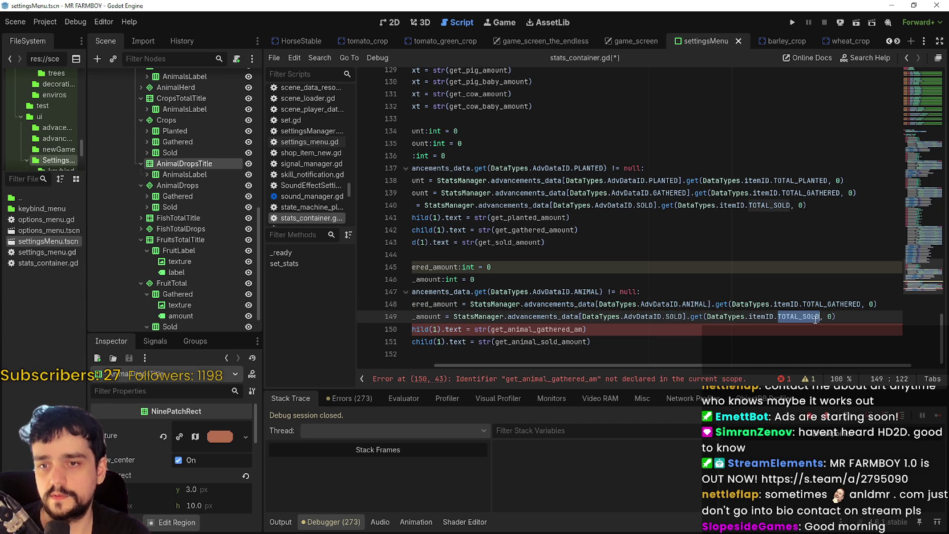
pyautogui.moveTo(863, 314); pyautogui.dragTo(749, 317)
pyautogui.press('Down')
pyautogui.press('Home')
pyautogui.click(569, 329)
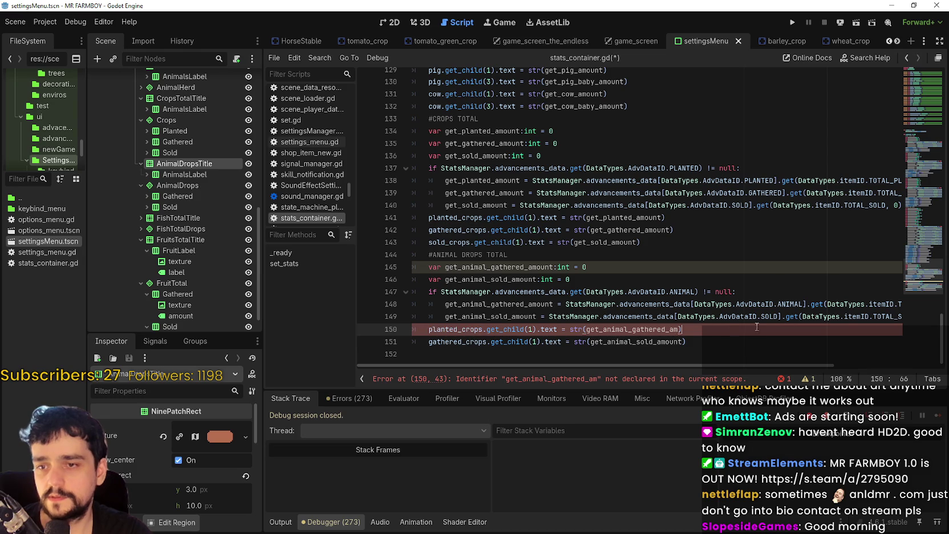
pyautogui.moveTo(854, 316); pyautogui.dragTo(901, 316)
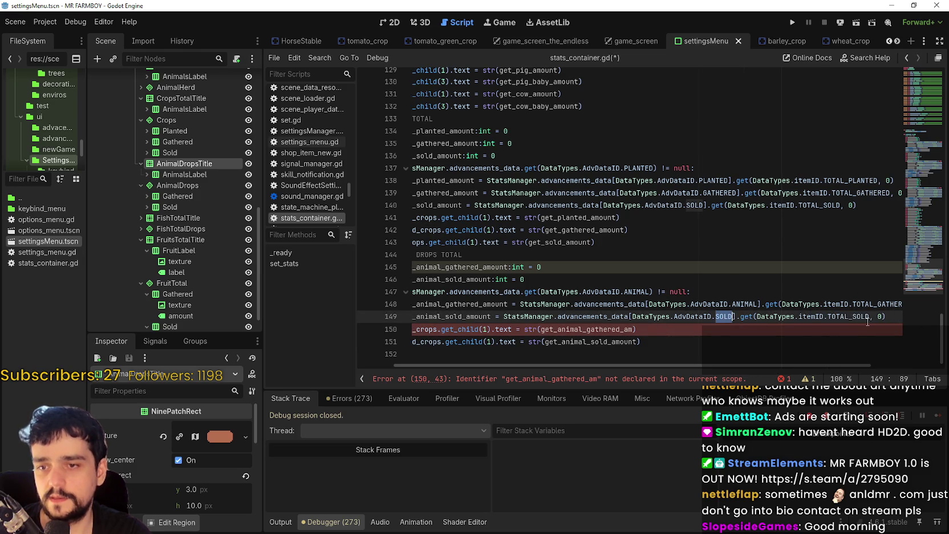
pyautogui.doubleClick(849, 317)
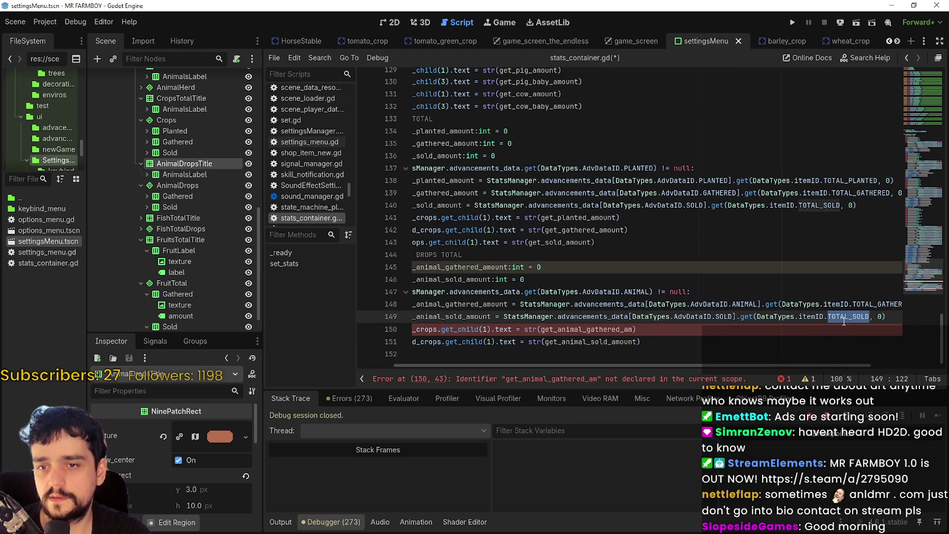
pyautogui.moveTo(846, 364)
pyautogui.mouseDown()
pyautogui.moveTo(928, 370)
pyautogui.moveTo(721, 374)
pyautogui.mouseUp()
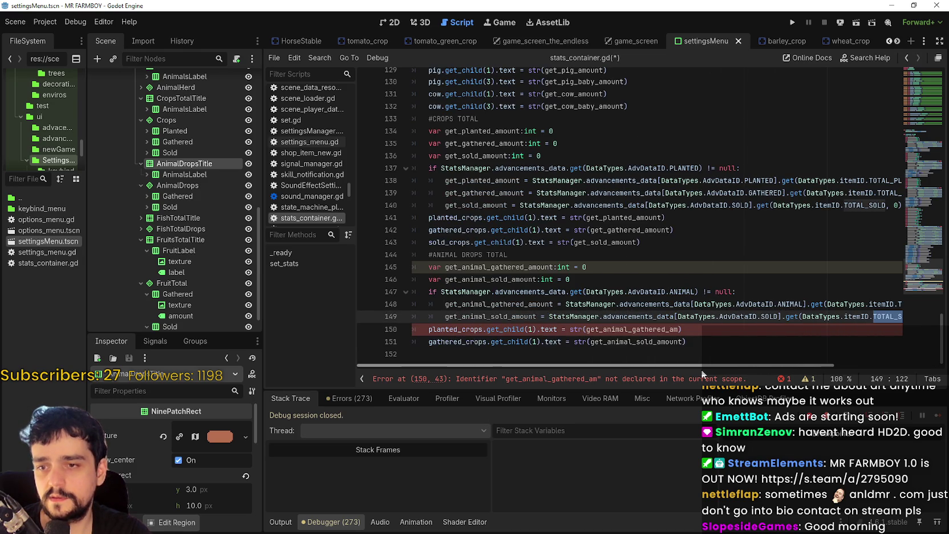
pyautogui.click(455, 329)
# Make line 150 set gathered_animal_drops text from the completed get_animal_gathered_amount
pyautogui.doubleClick(455, 329)
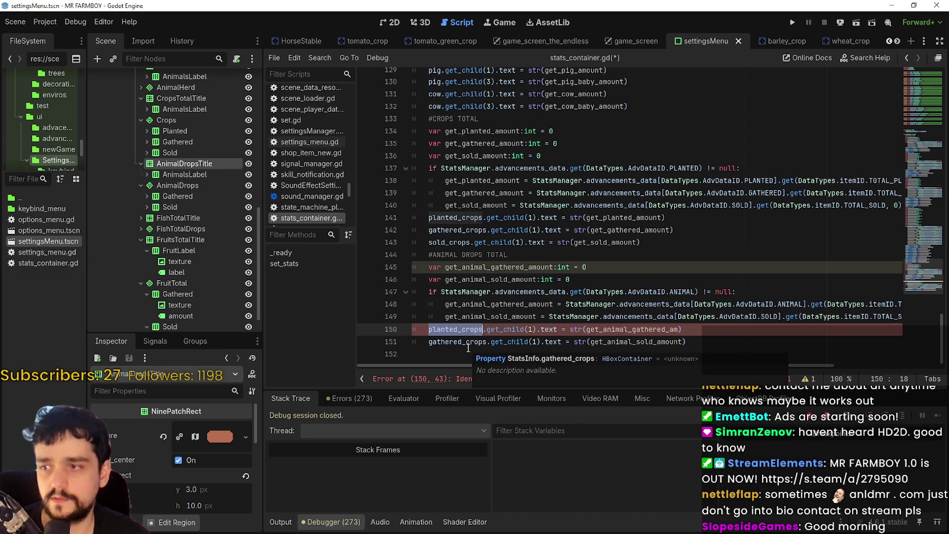
pyautogui.write('animal')
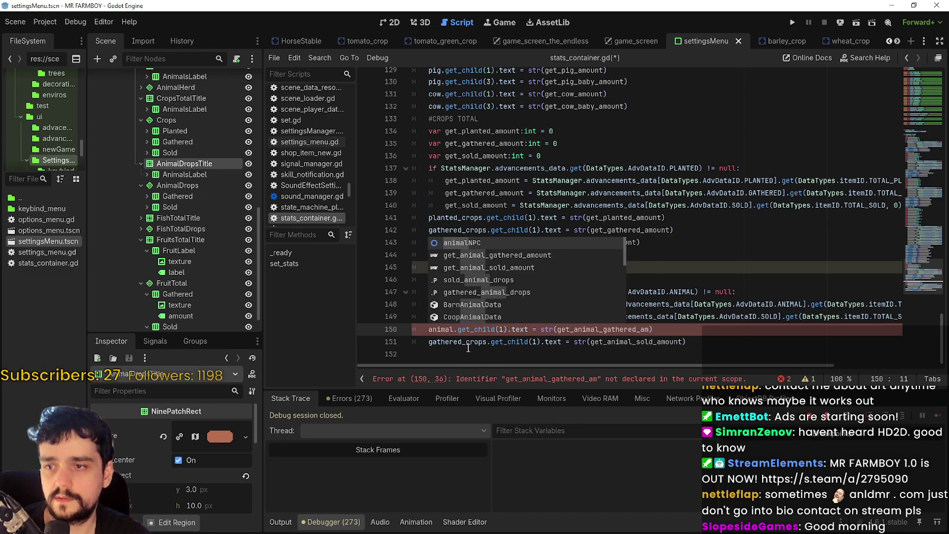
pyautogui.press('Down')
pyautogui.press('Down')
pyautogui.press('Down')
pyautogui.press('Down')
pyautogui.press('Return')
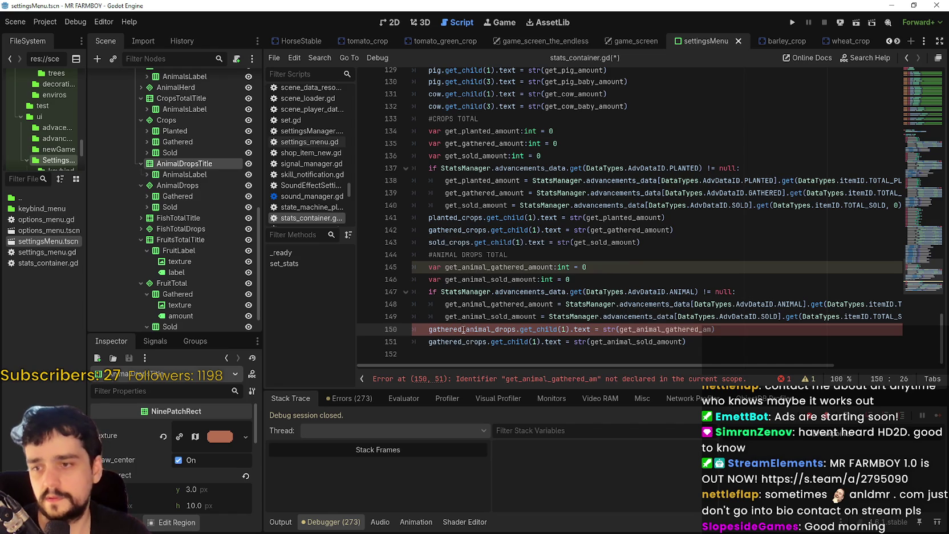
pyautogui.doubleClick(464, 329)
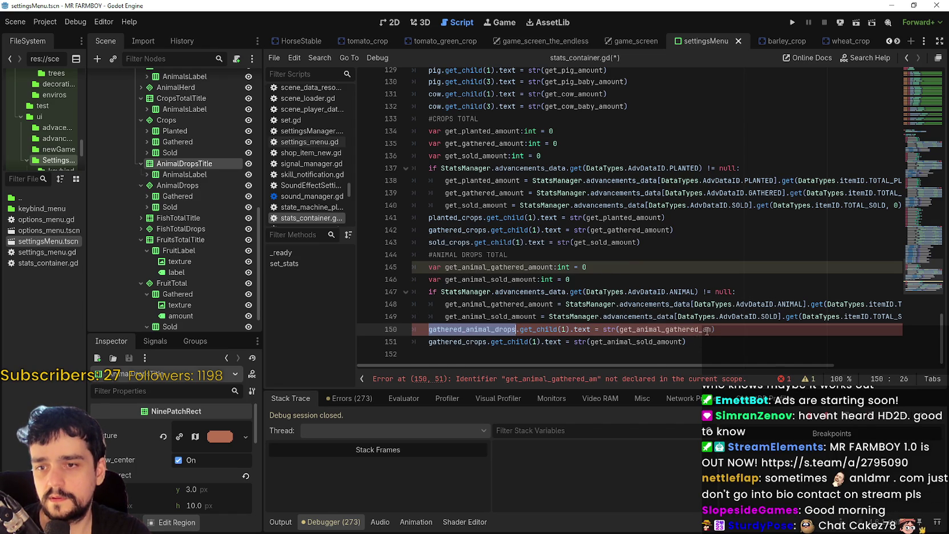
pyautogui.click(543, 267)
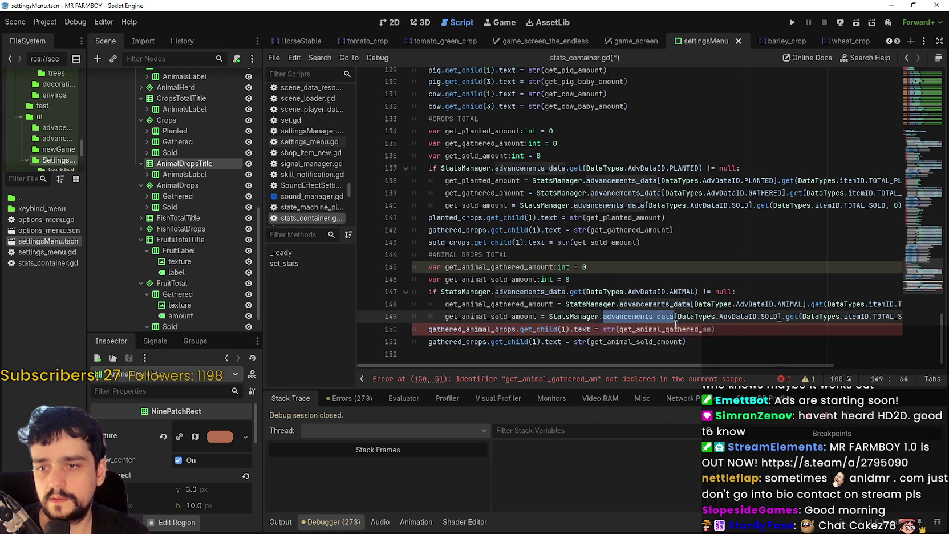
pyautogui.click(713, 329)
pyautogui.write('ount')
# Change gathered_crops on line 151 to sold_animal_drops and save stats_container.gd
pyautogui.doubleClick(454, 348)
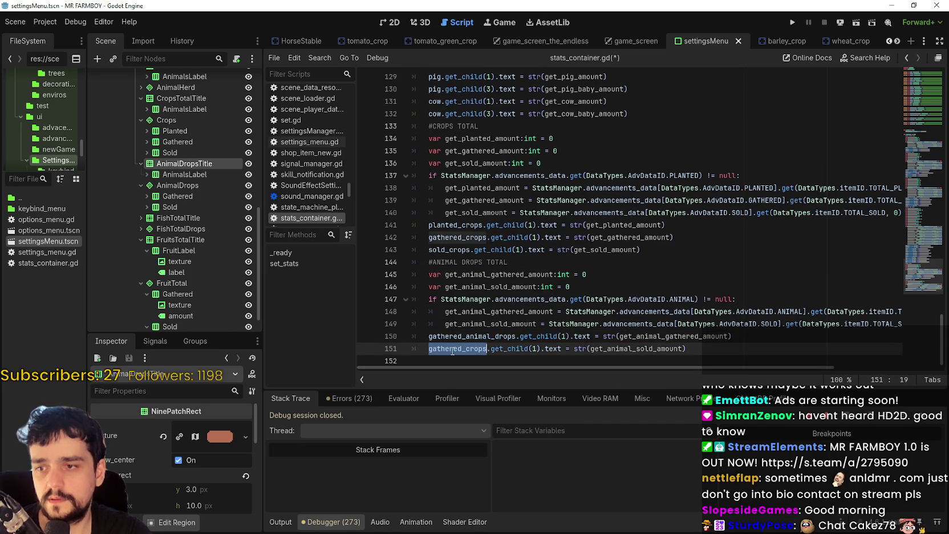
pyautogui.write('sold_anima')
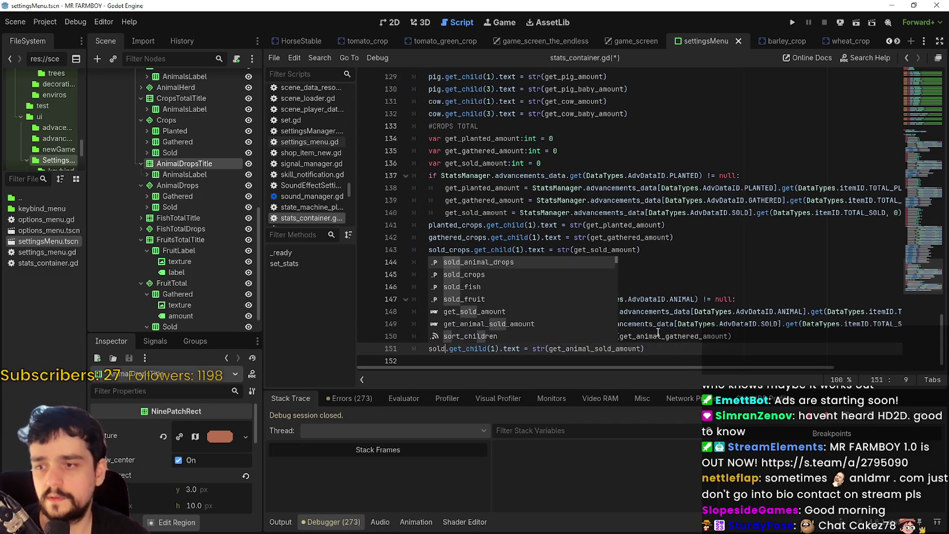
pyautogui.press('Return')
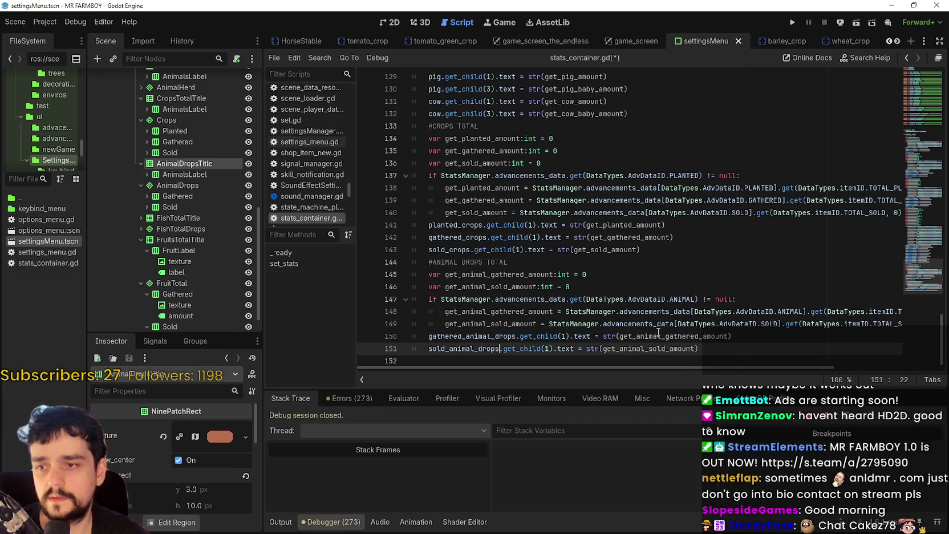
pyautogui.scroll(-1, 658, 334)
pyautogui.doubleClick(657, 344)
pyautogui.click(750, 355)
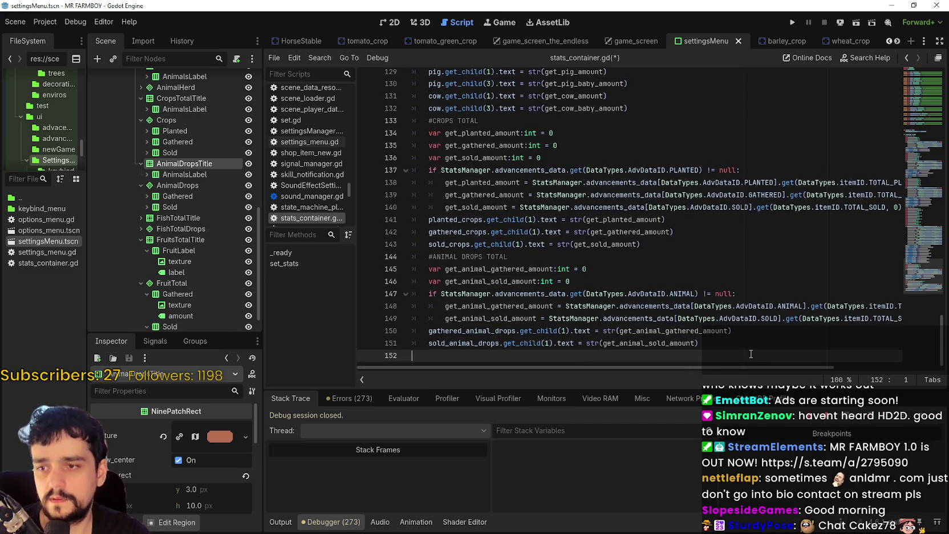
pyautogui.hotkey('ctrl', 's')
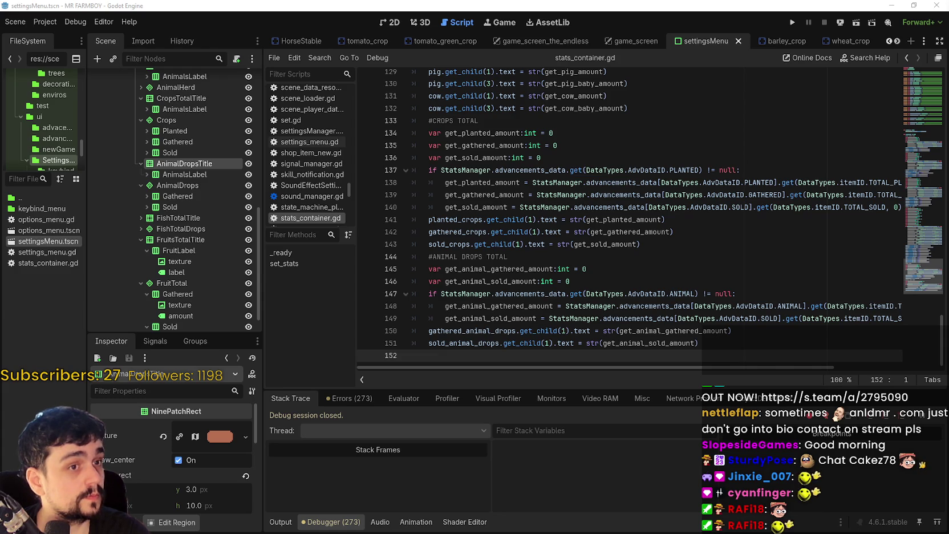
# Reposition the Brave window on anldmr.com higher over Godot, showing the Pixel Art gallery
pyautogui.scroll(-2, 646, 471)
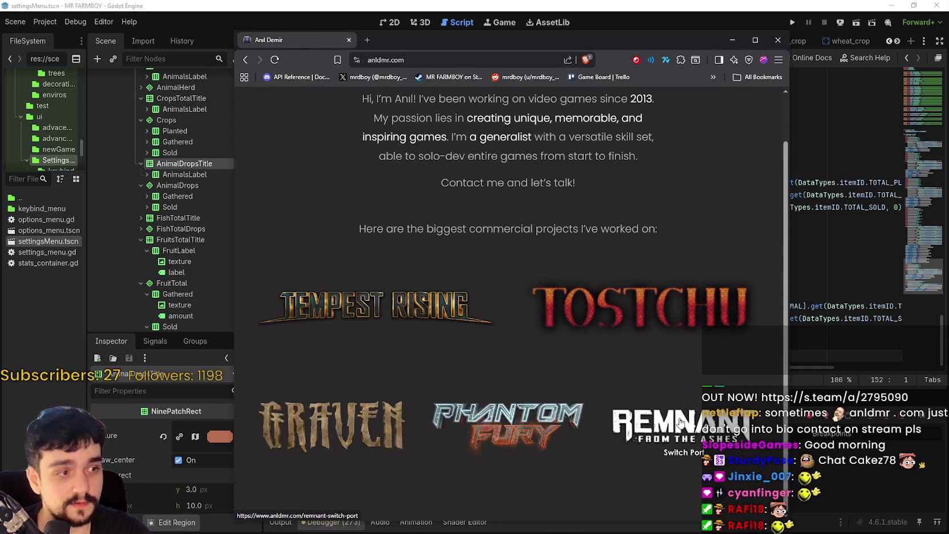
pyautogui.moveTo(582, 45); pyautogui.dragTo(577, 24)
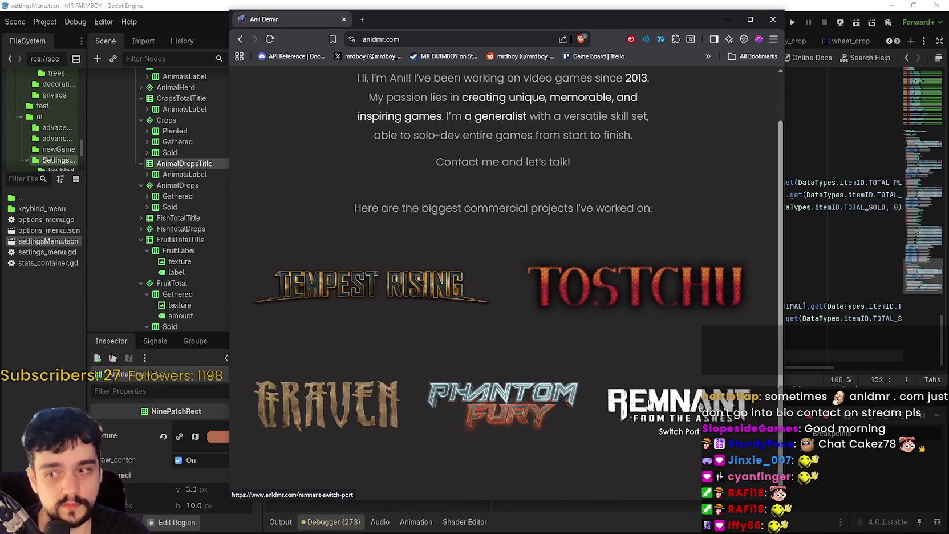
pyautogui.scroll(1, 650, 405)
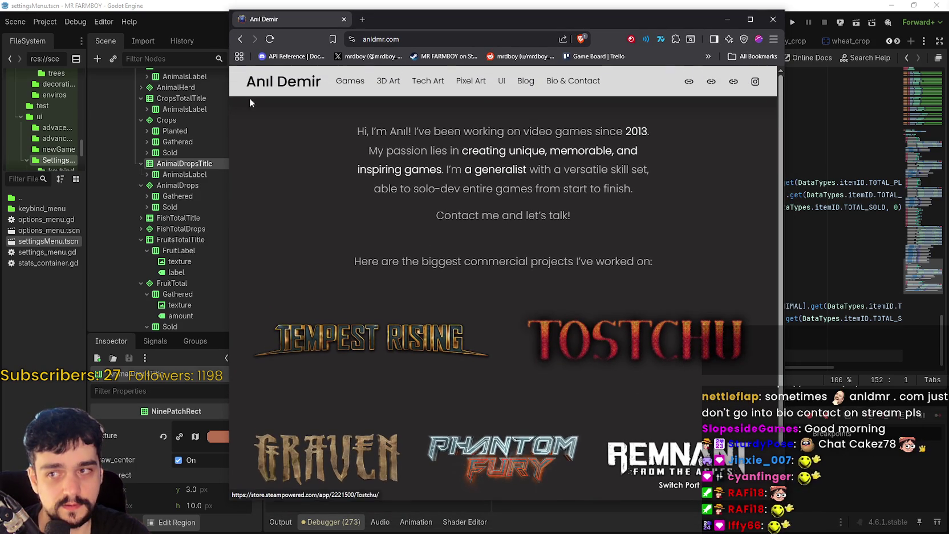
pyautogui.click(496, 8)
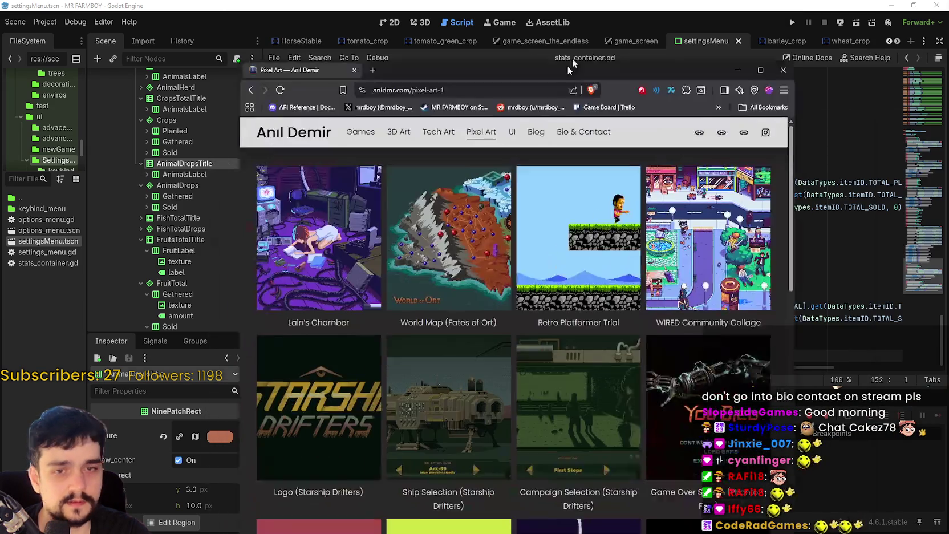
pyautogui.moveTo(572, 57); pyautogui.dragTo(506, 18)
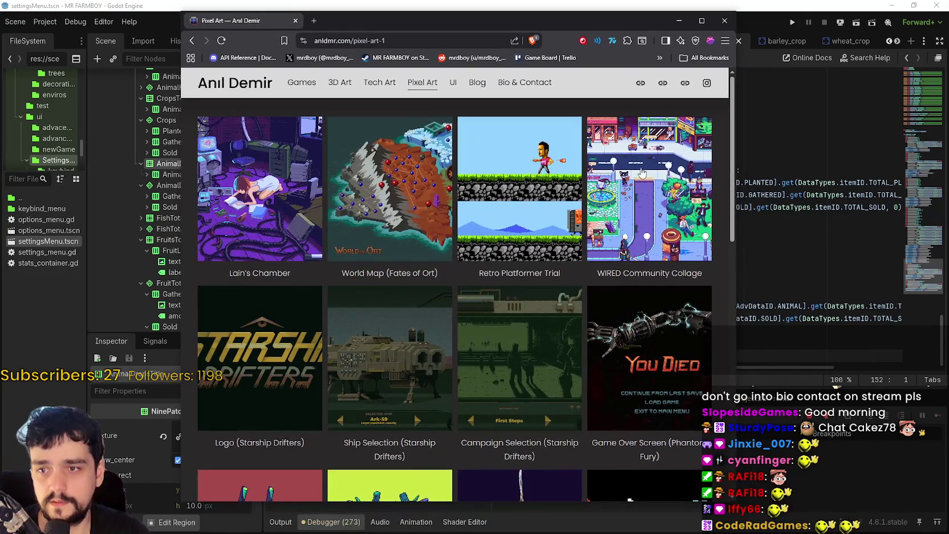
# View the WIRED Community Collage and Lain's Chamber artworks enlarged, closing each preview
pyautogui.click(651, 188)
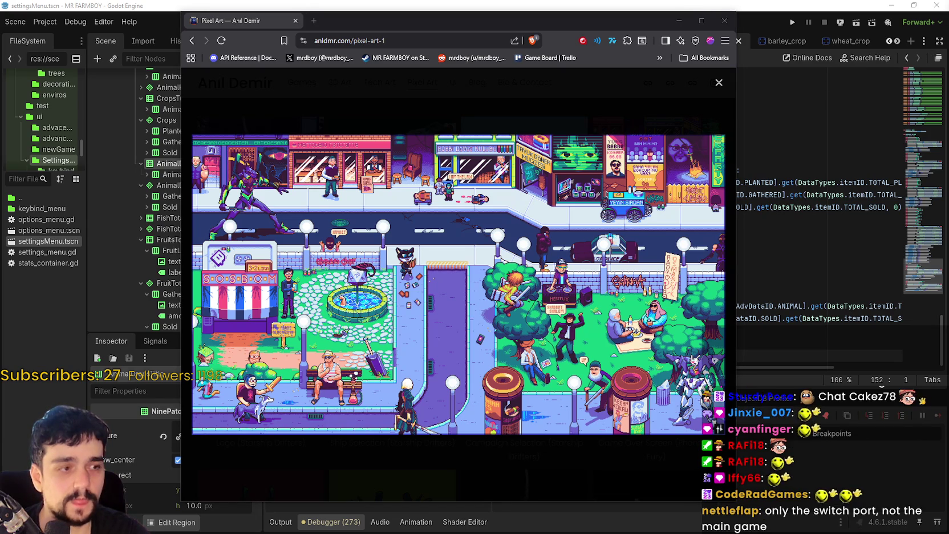
pyautogui.click(718, 84)
pyautogui.scroll(-2, 457, 285)
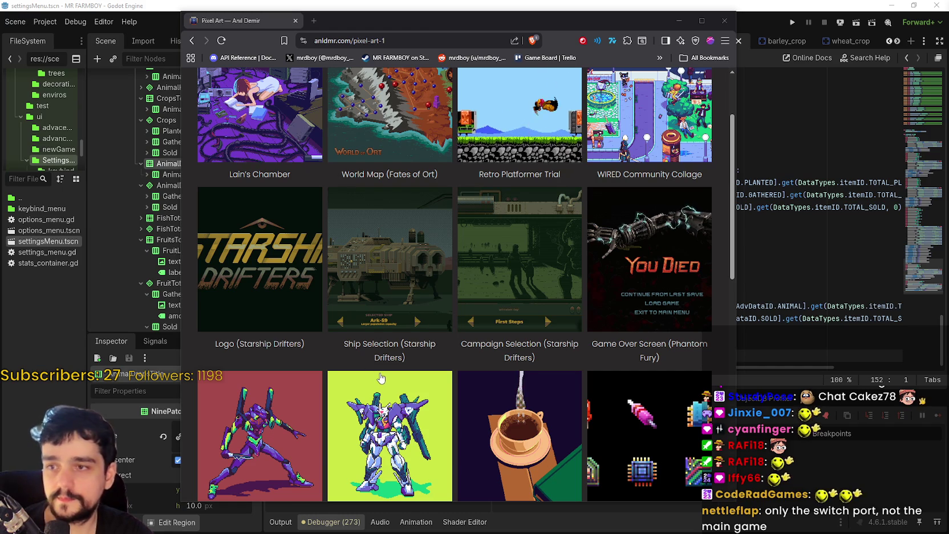
pyautogui.scroll(3, 381, 377)
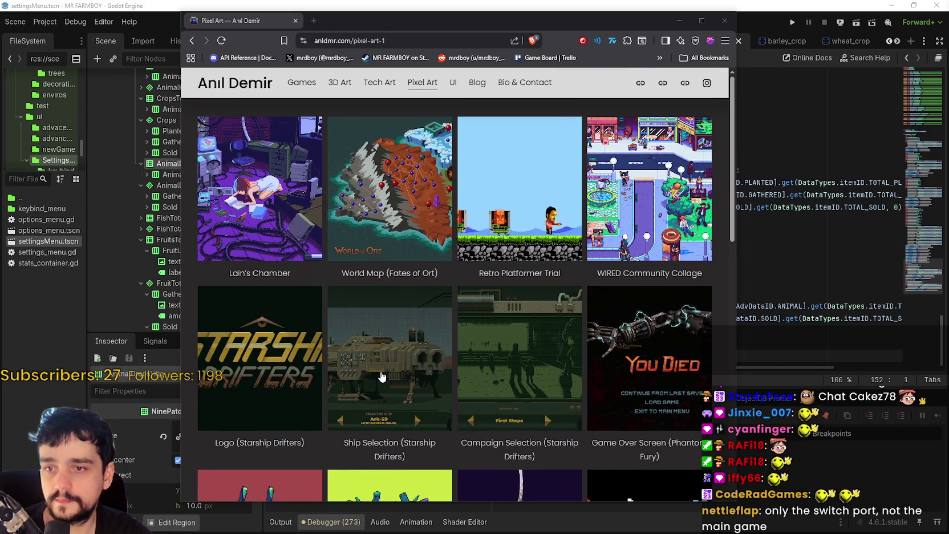
pyautogui.click(260, 188)
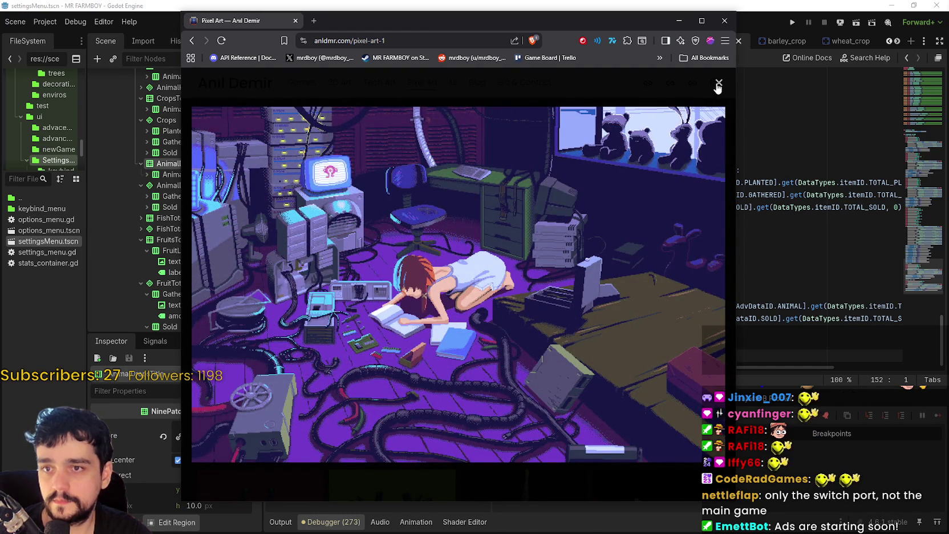
pyautogui.click(719, 84)
# View the Witch RPG Mockup Town and Battle artworks enlarged, then return to Godot
pyautogui.scroll(-5, 621, 243)
pyautogui.scroll(-3, 622, 243)
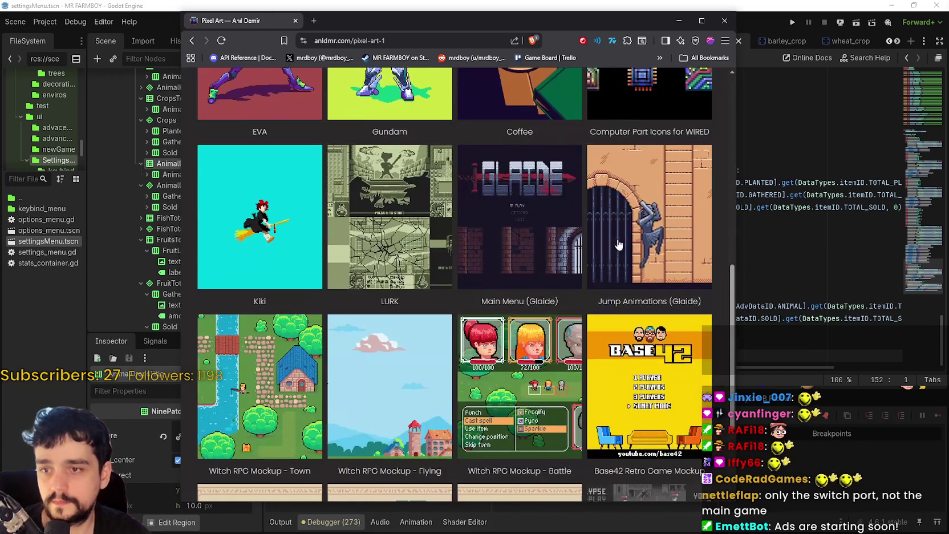
pyautogui.scroll(-1, 622, 243)
pyautogui.click(240, 308)
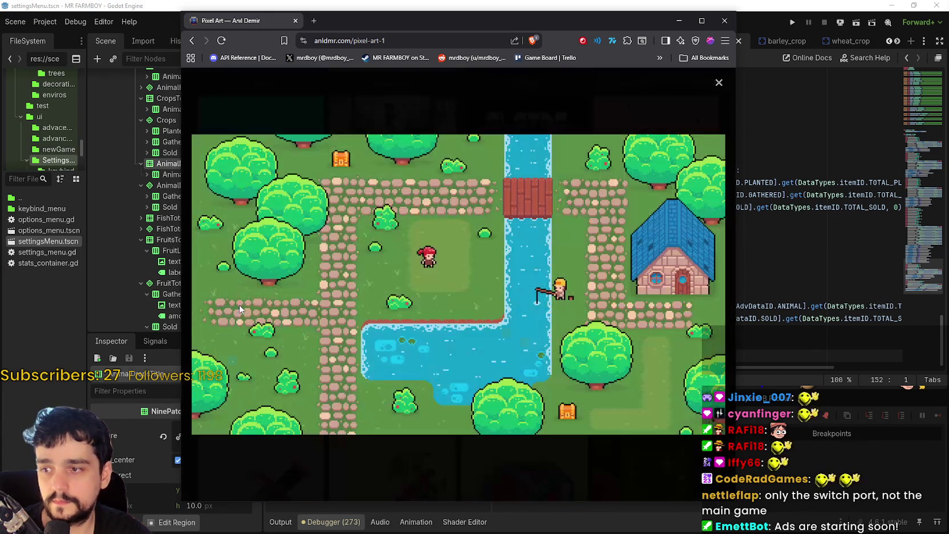
pyautogui.click(718, 87)
pyautogui.scroll(-1, 497, 258)
pyautogui.click(497, 258)
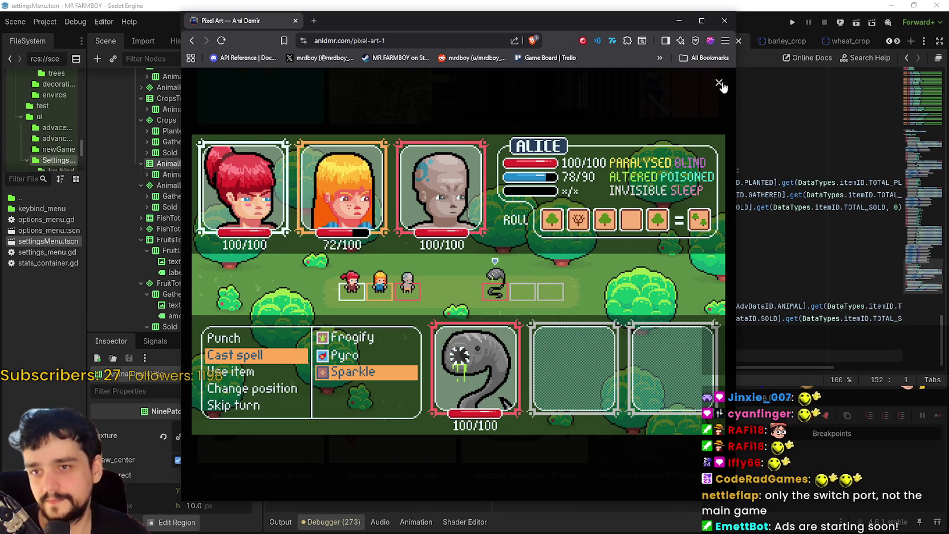
pyautogui.click(720, 85)
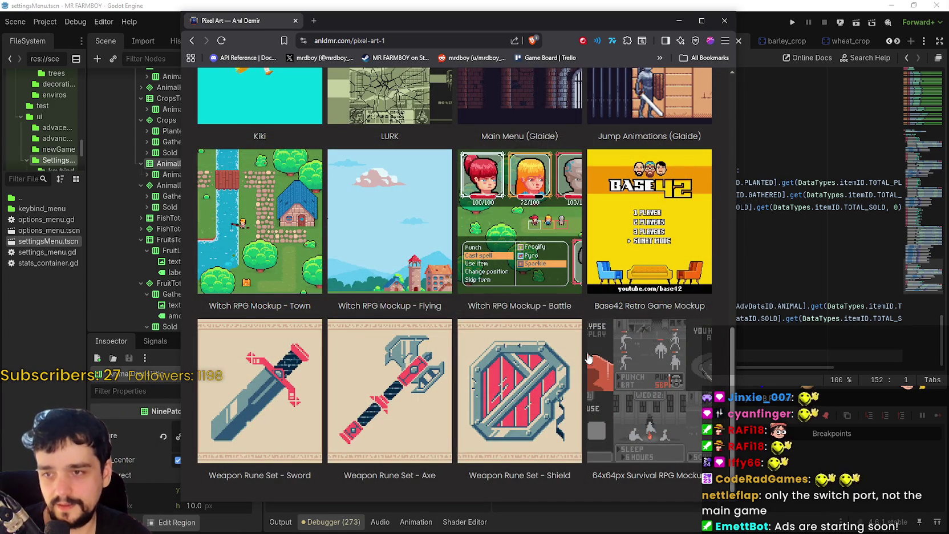
pyautogui.scroll(10, 563, 414)
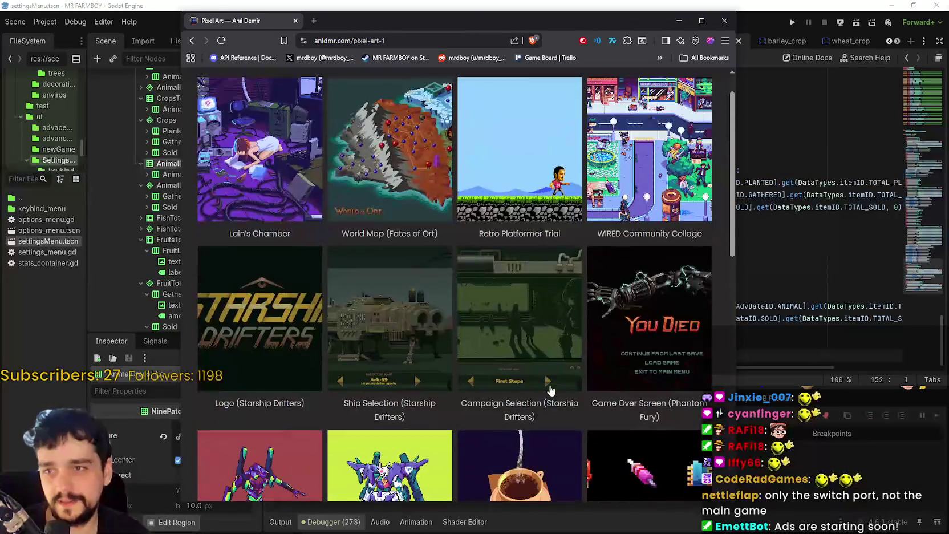
pyautogui.hotkey('alt', 'Tab')
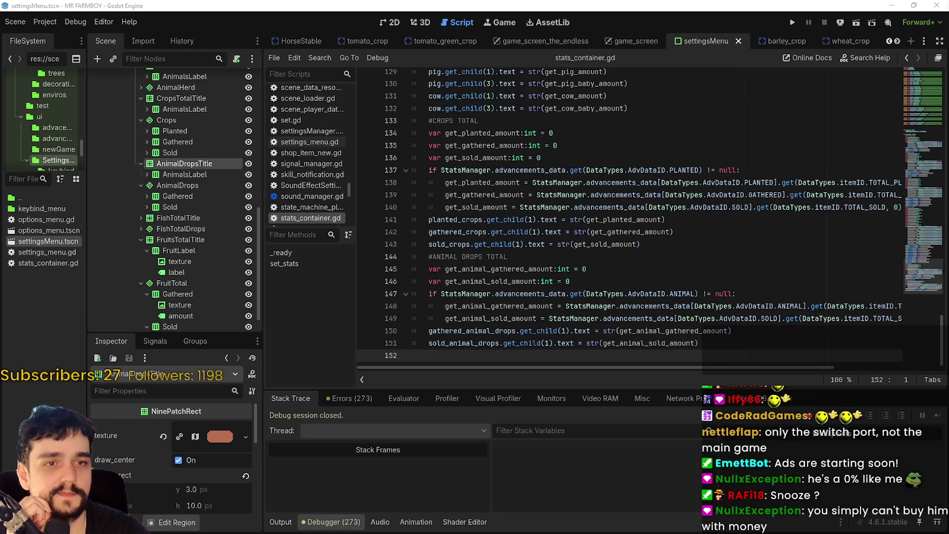
pyautogui.click(575, 231)
pyautogui.click(571, 244)
pyautogui.scroll(1, 571, 253)
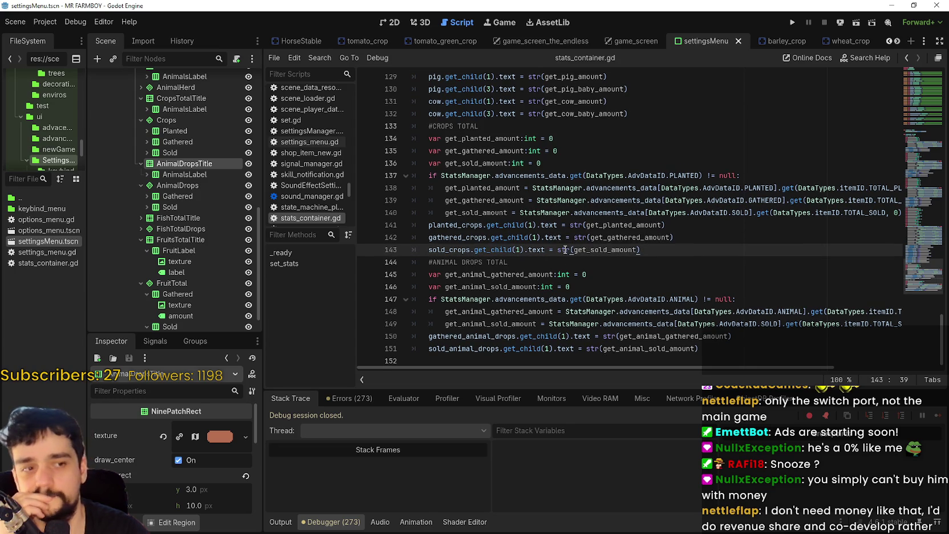
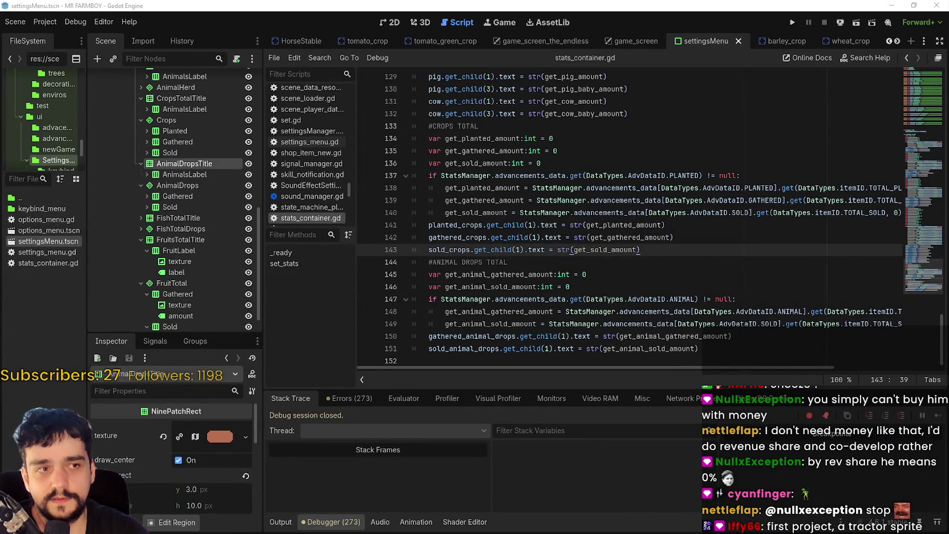
# Switch from Godot to the Brave browser and open a blank new tab
pyautogui.hotkey('alt', 'Tab')
pyautogui.click(623, 69)
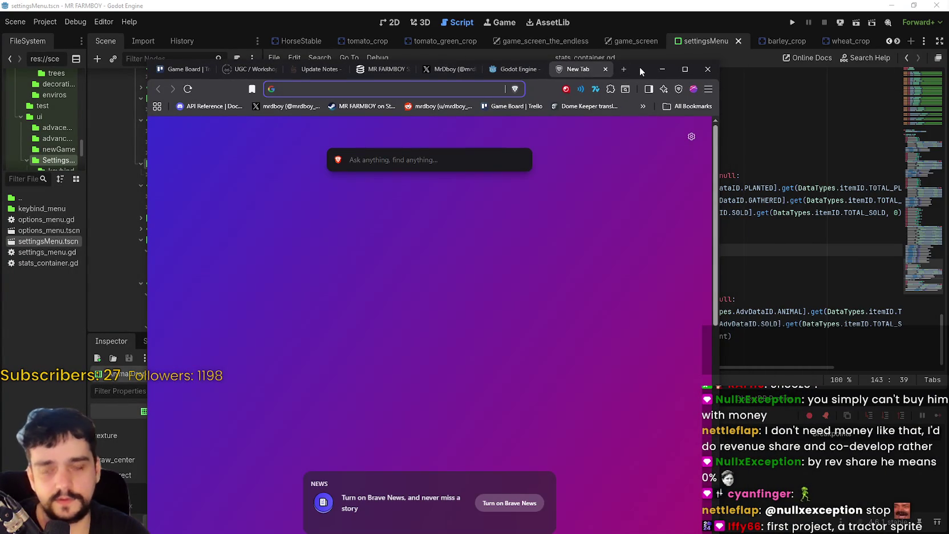
# Go to pony.town and scroll through the Pony Town home page with the red pony
pyautogui.write('pony')
pyautogui.press('Return')
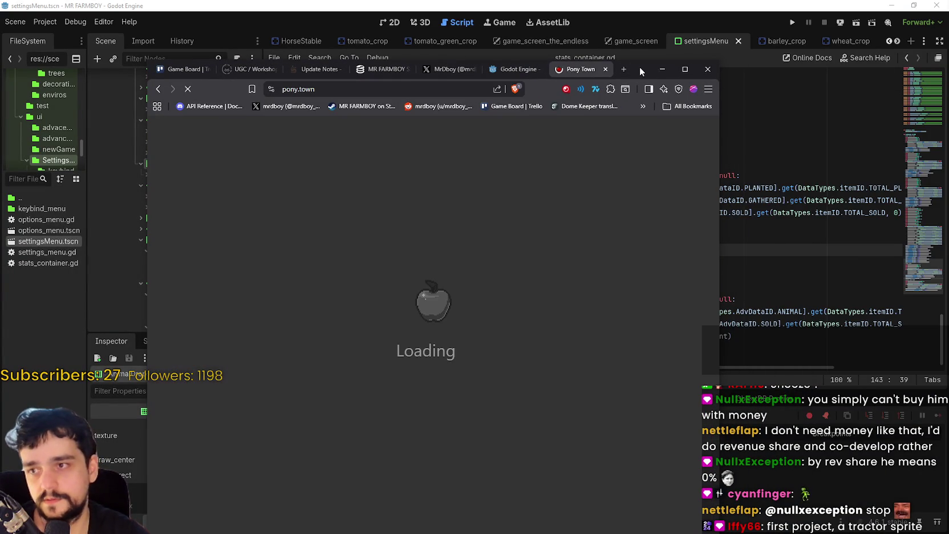
pyautogui.scroll(-2, 565, 355)
pyautogui.scroll(-2, 564, 354)
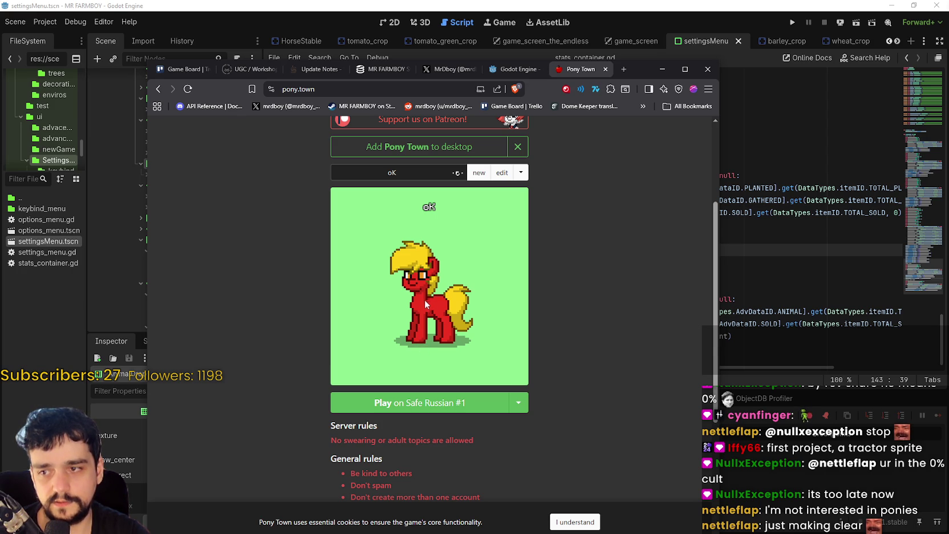
pyautogui.keyDown('ctrl'); pyautogui.scroll(5, 423, 298); pyautogui.keyUp('ctrl')
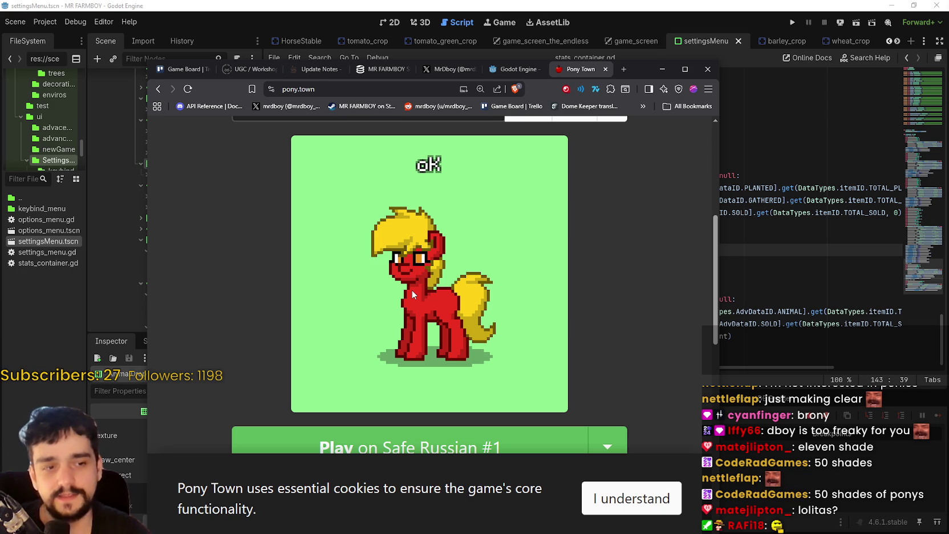
pyautogui.scroll(-1, 385, 317)
# Scroll around Pony Town, then close its tab to reveal MR FARMBOY's SteamDB charts
pyautogui.scroll(2, 389, 317)
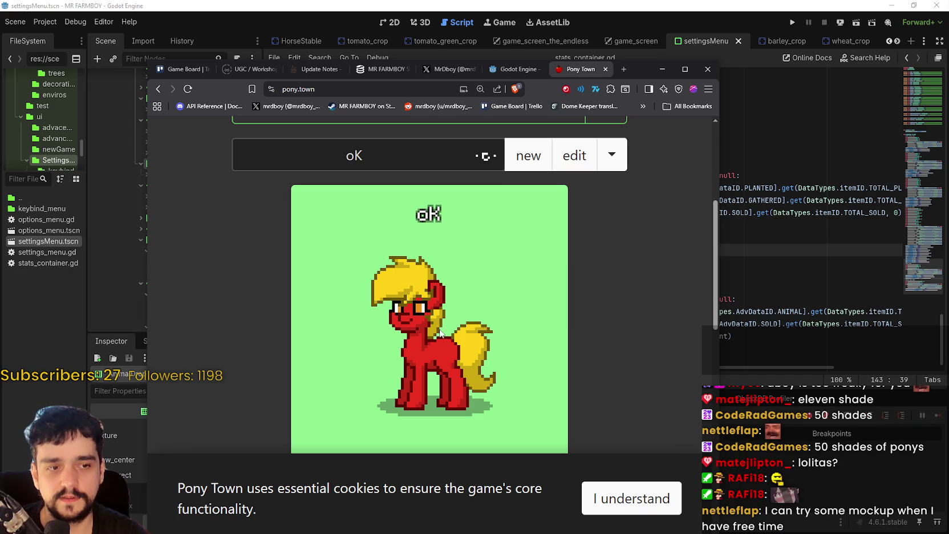
pyautogui.scroll(-1, 437, 329)
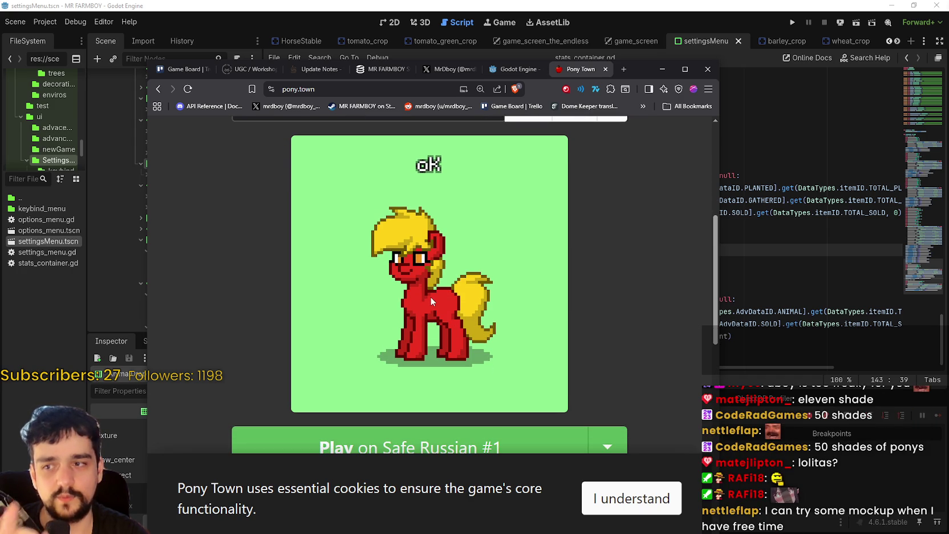
pyautogui.scroll(2, 431, 298)
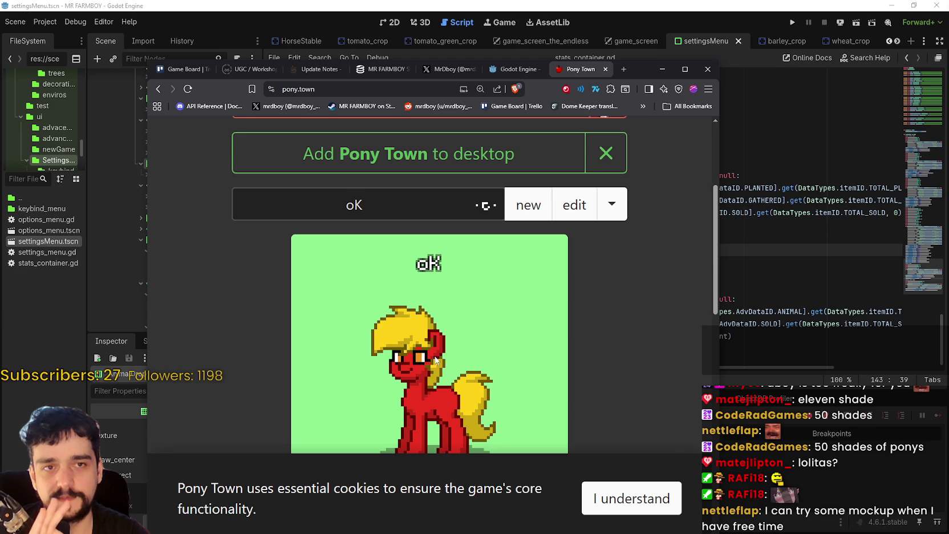
pyautogui.scroll(-1, 430, 353)
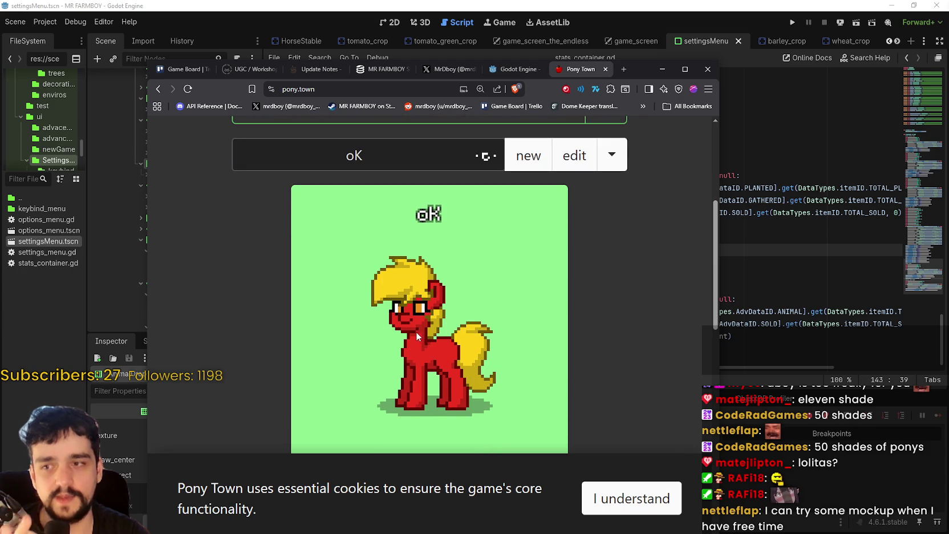
pyautogui.scroll(-1, 420, 336)
pyautogui.scroll(2, 440, 373)
pyautogui.scroll(-1, 440, 374)
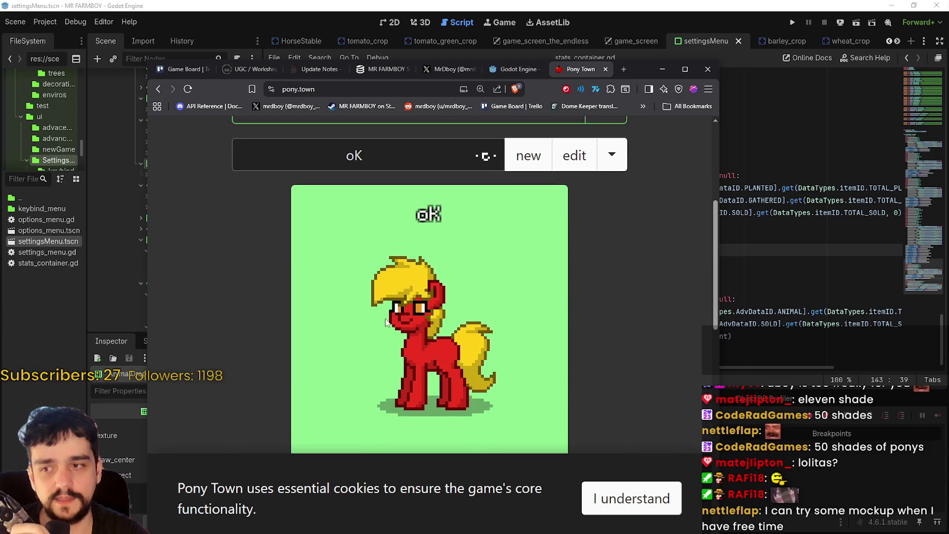
pyautogui.scroll(-1, 443, 353)
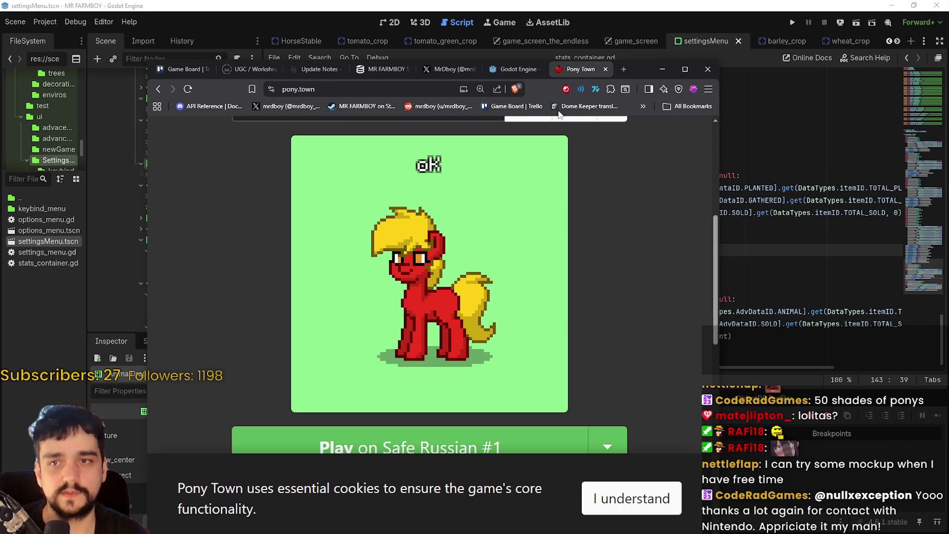
pyautogui.click(604, 69)
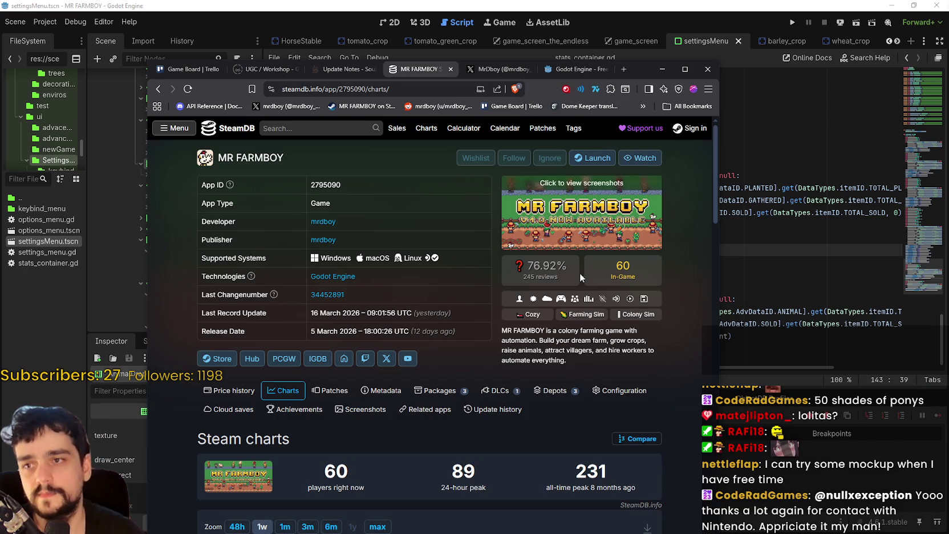
# Open Witchbrook's Steam store page and play its 'First Look' trailer fullscreen
pyautogui.click(742, 275)
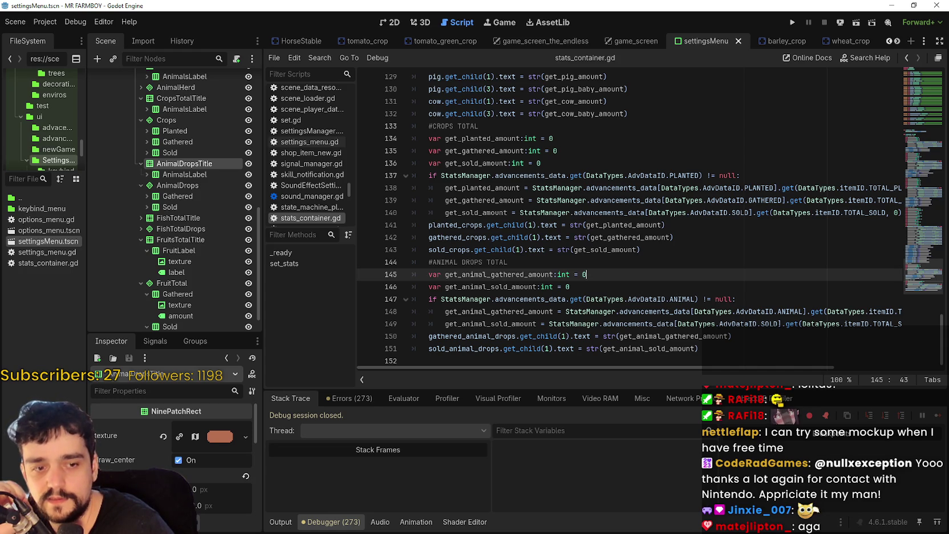
pyautogui.hotkey('alt', 'Tab')
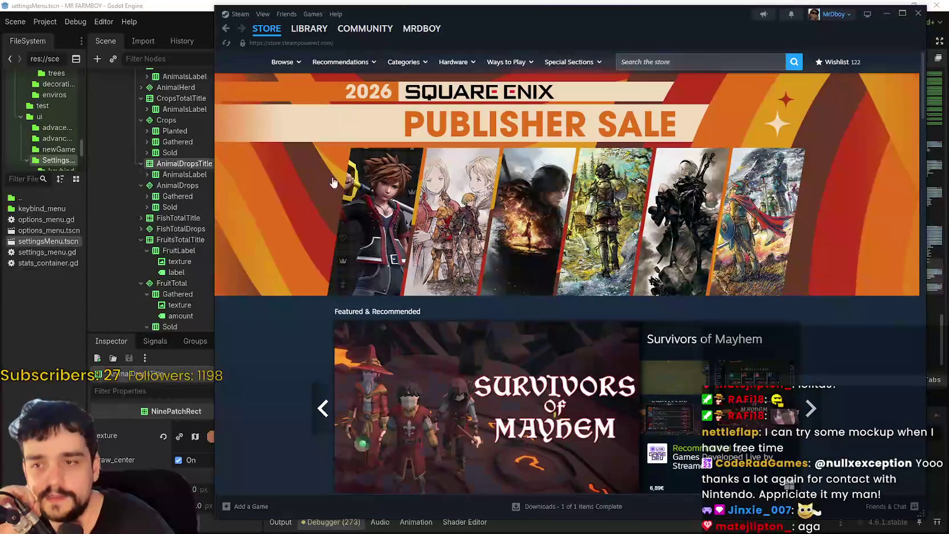
pyautogui.click(226, 28)
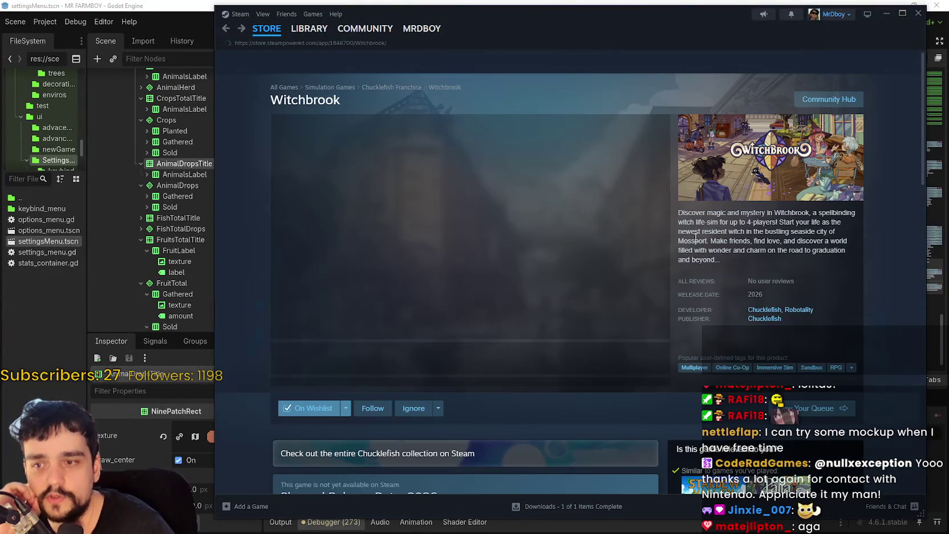
pyautogui.click(660, 331)
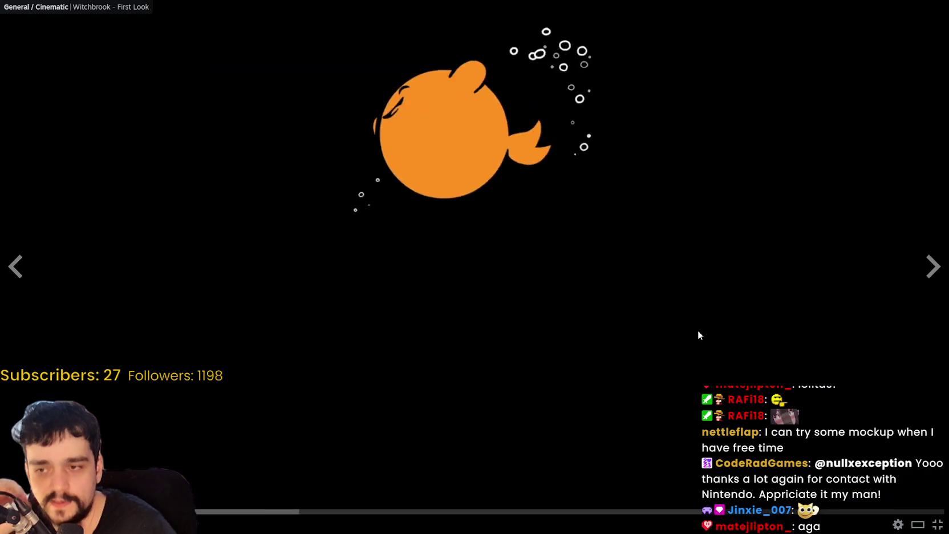
# Skip the Witchbrook trailer to about 0:30, pause it briefly, then resume playback
pyautogui.click(277, 511)
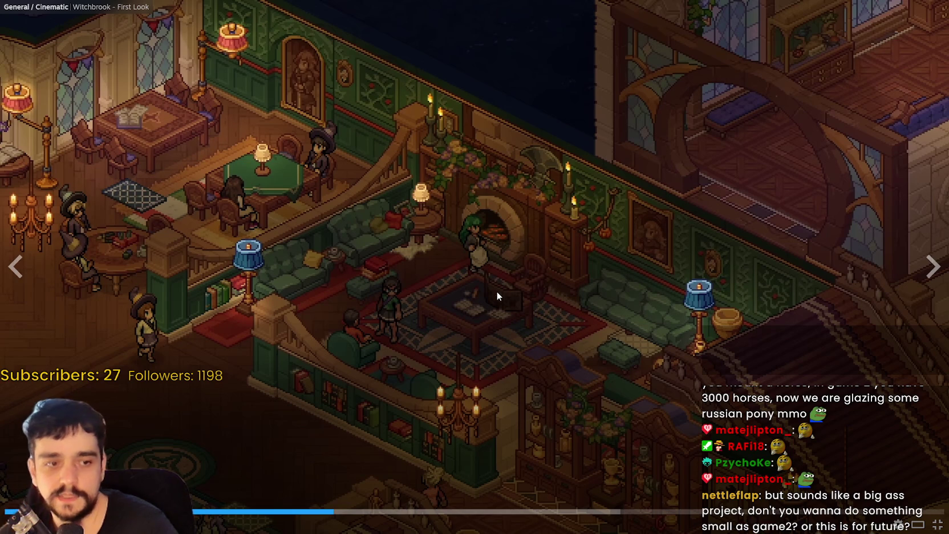
pyautogui.click(523, 408)
pyautogui.click(522, 406)
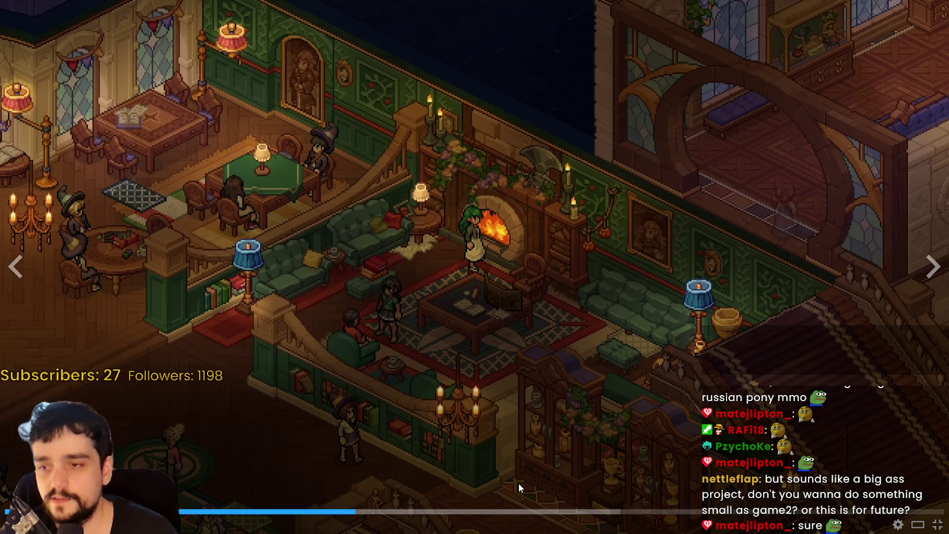
# Scrub the trailer through the park, autumn and town-square scenes to the Fish & Chips street
pyautogui.moveTo(443, 512); pyautogui.dragTo(516, 513)
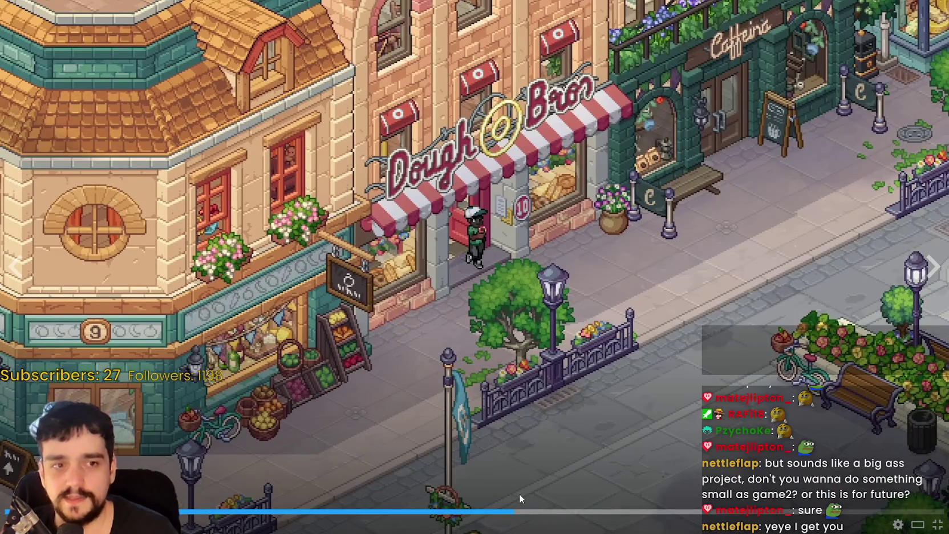
pyautogui.click(559, 515)
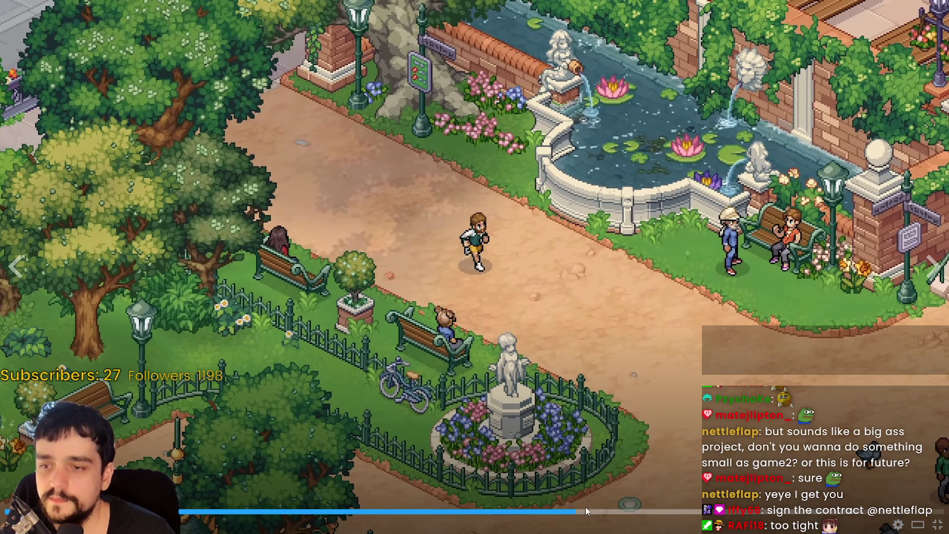
pyautogui.click(600, 510)
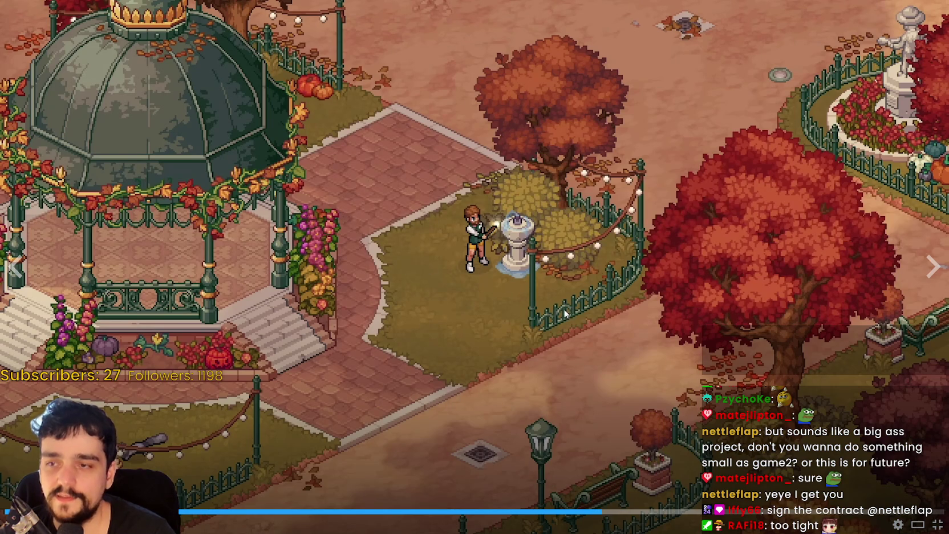
pyautogui.rightClick(473, 227)
pyautogui.click(526, 203)
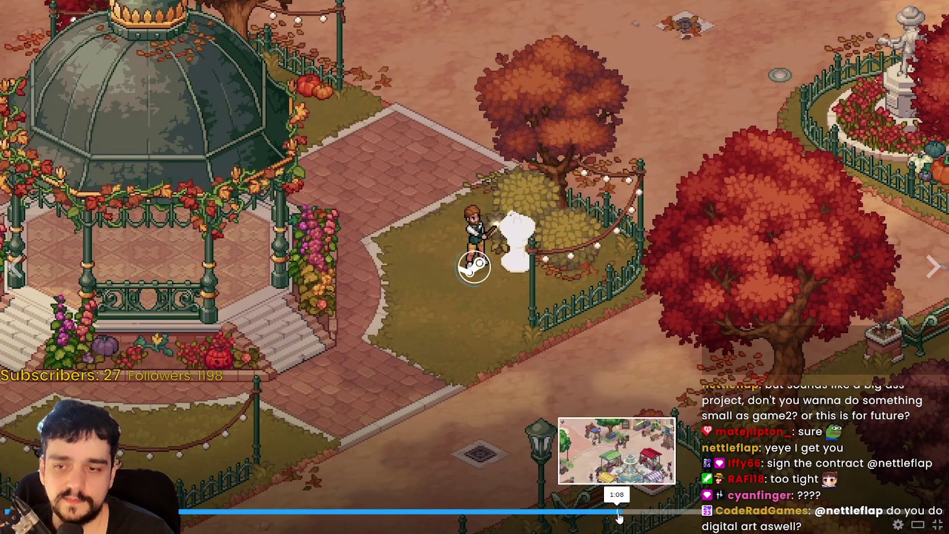
pyautogui.click(624, 517)
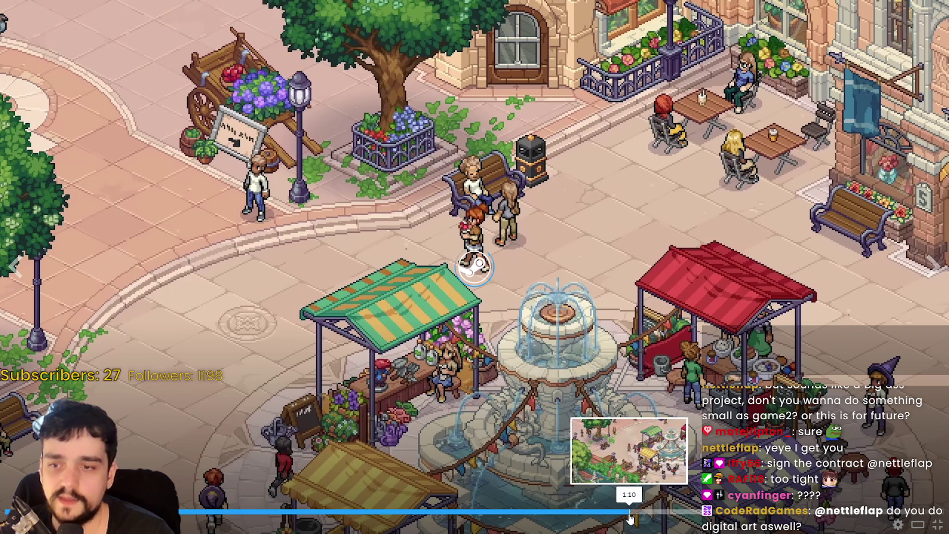
pyautogui.click(530, 372)
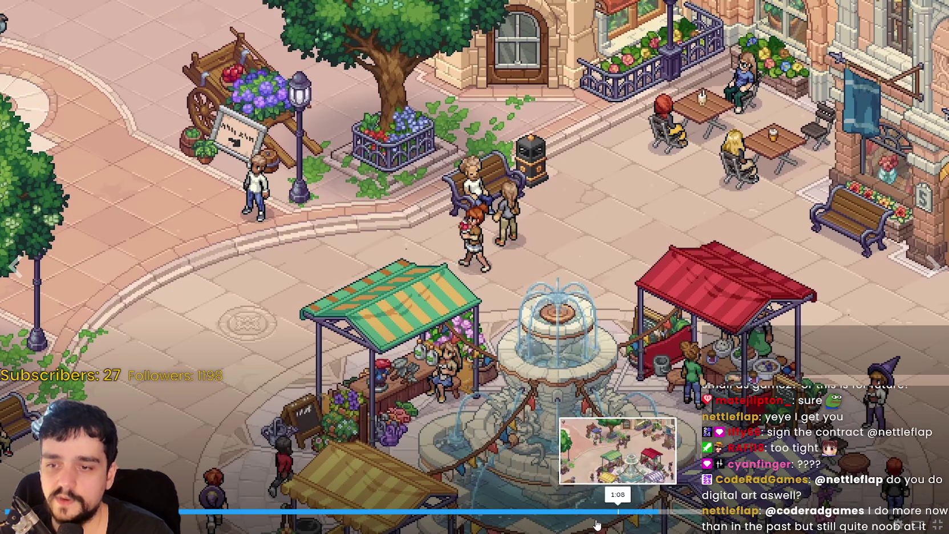
pyautogui.click(662, 512)
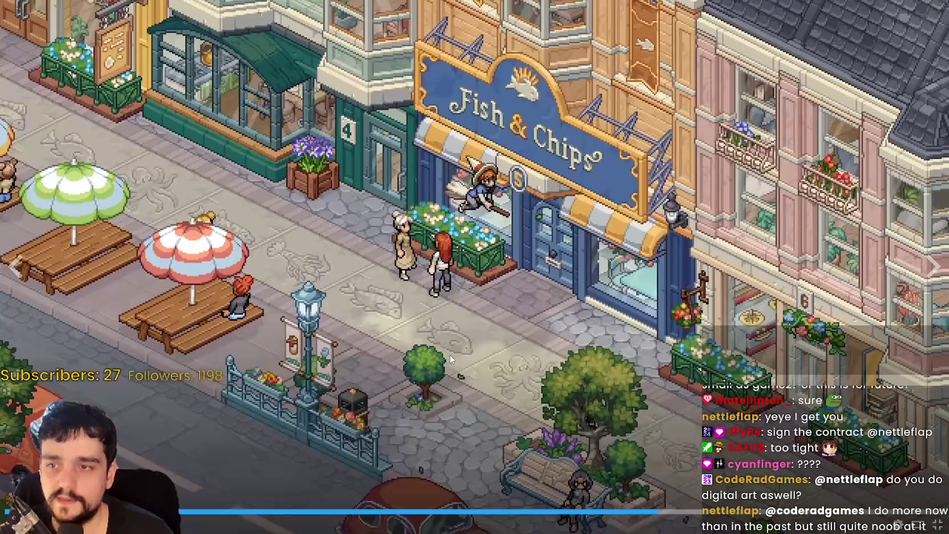
# Jump the trailer back to the fountain market square scene
pyautogui.click(649, 511)
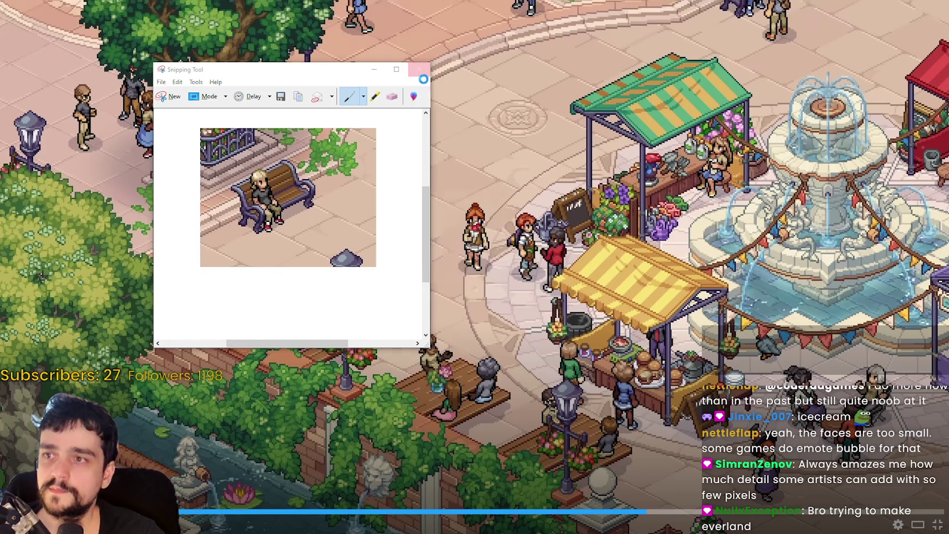
# Discard the snip, exit fullscreen, and view the third Witchbrook screenshot full size
pyautogui.click(333, 217)
pyautogui.press('Escape')
pyautogui.click(422, 358)
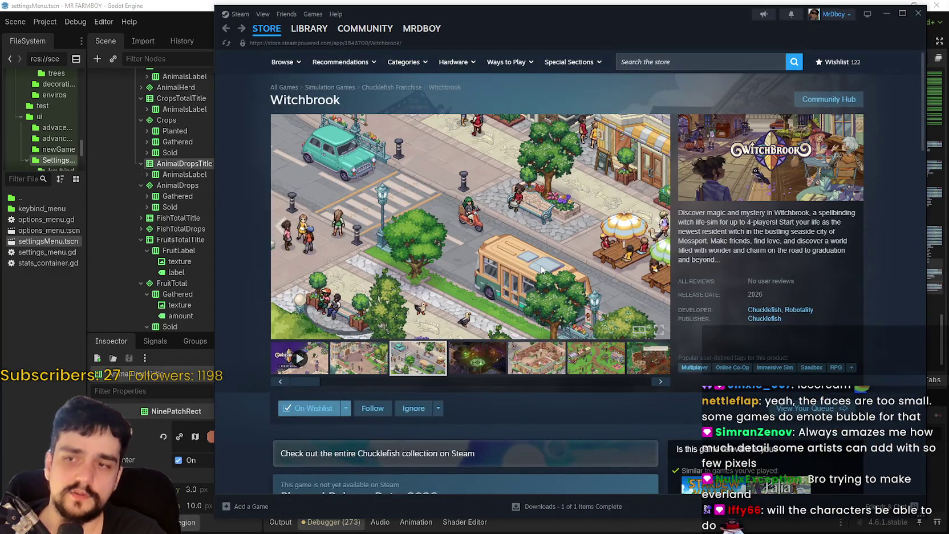
pyautogui.click(627, 274)
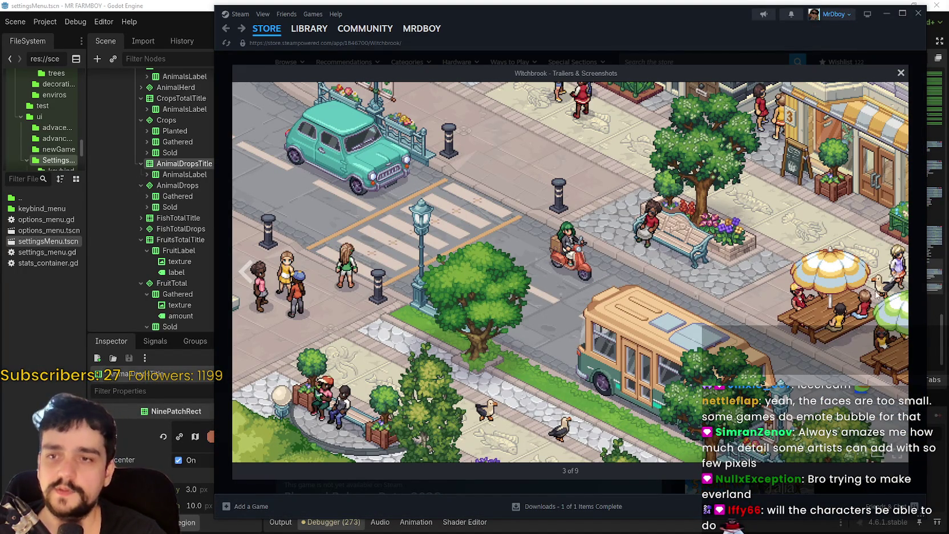
# Advance to the next screenshot, close the viewer, and close the Steam window
pyautogui.click(891, 279)
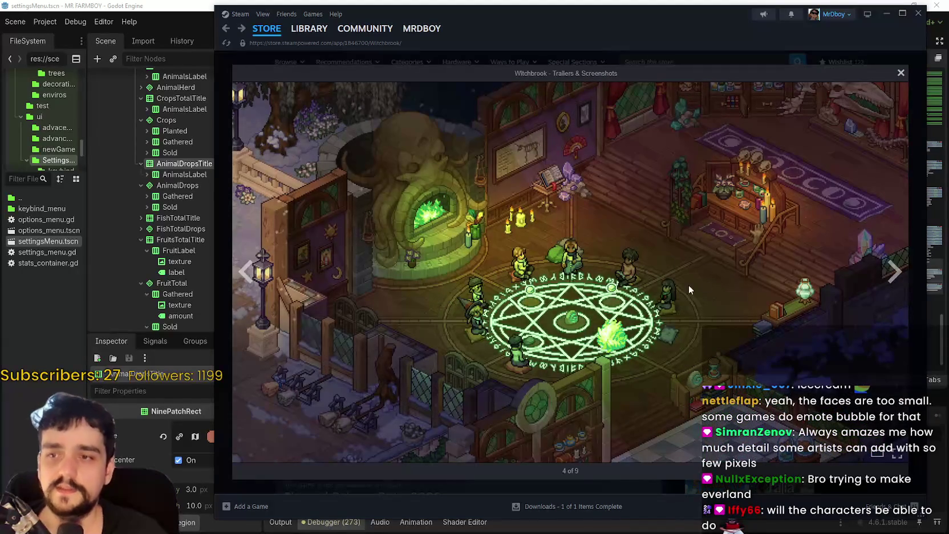
pyautogui.click(900, 75)
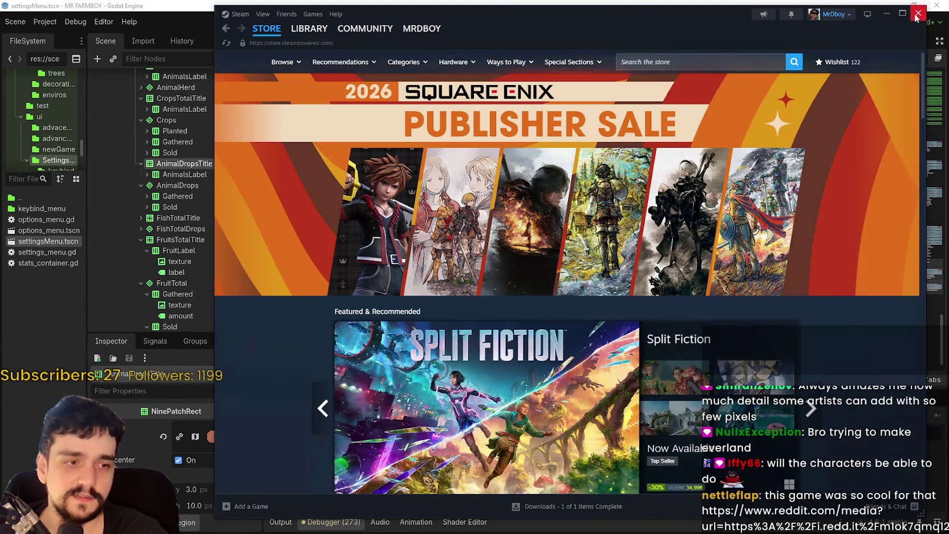
pyautogui.click(917, 17)
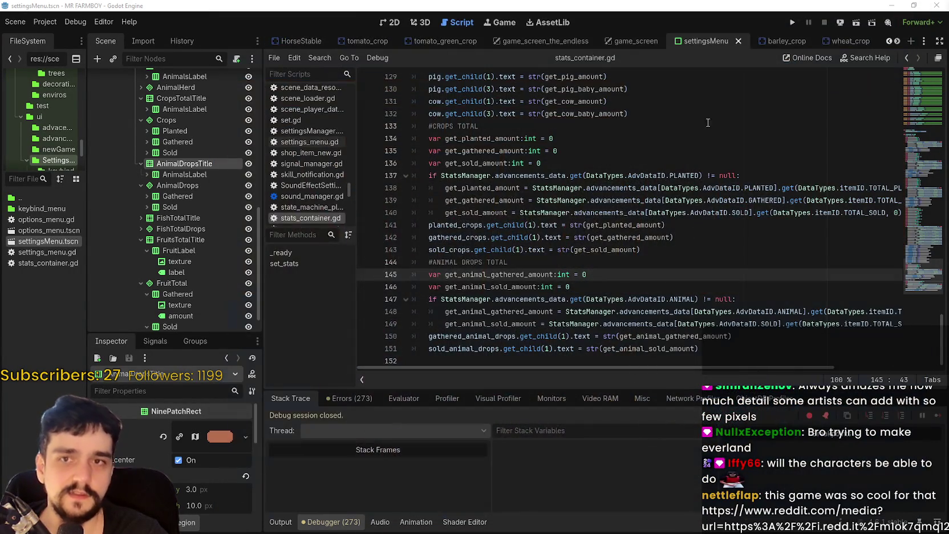
# Put the caret on script line 144, then maximize the browser's Ragnarok Online Reddit post
pyautogui.click(620, 260)
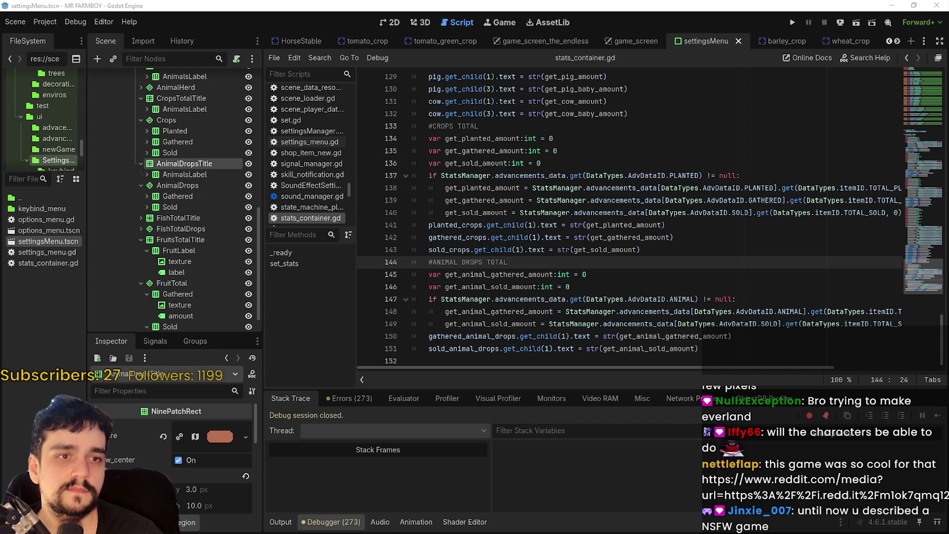
pyautogui.hotkey('alt', 'Tab')
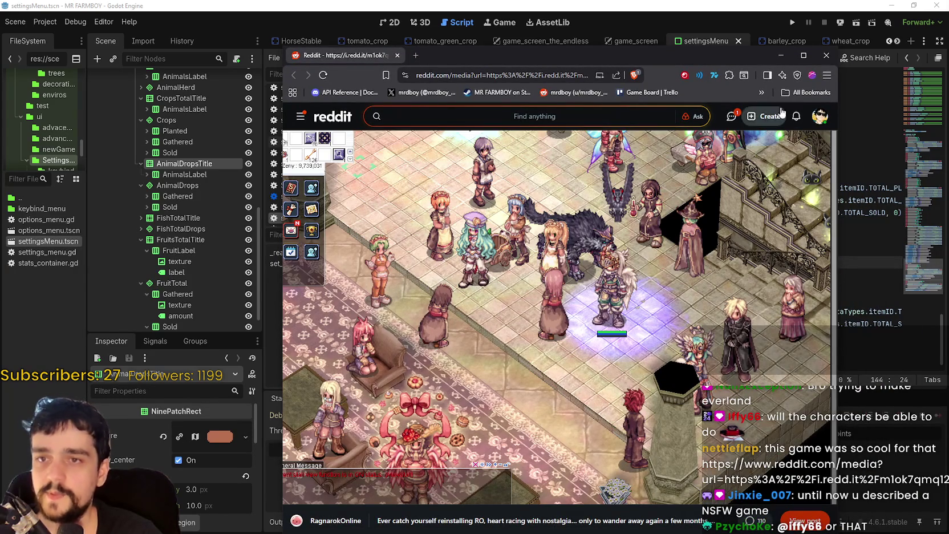
pyautogui.click(803, 55)
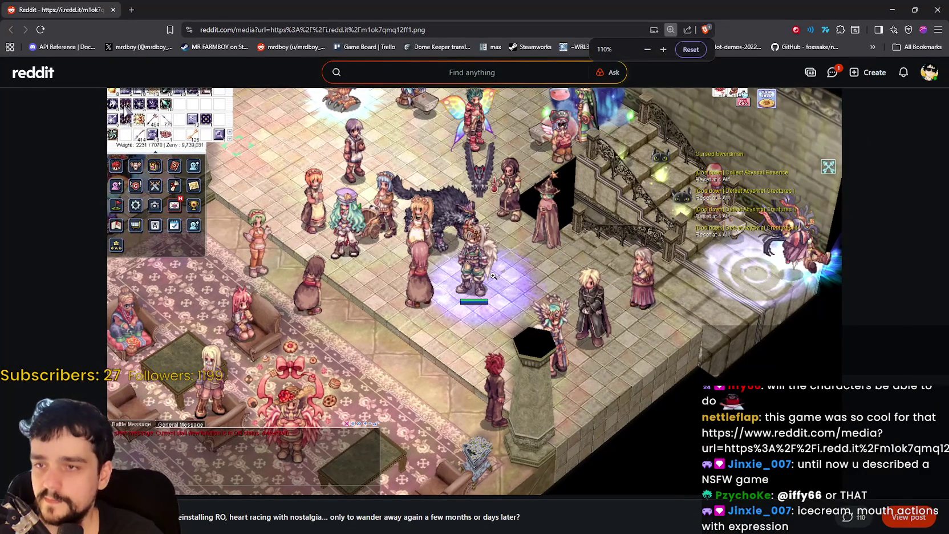
pyautogui.scroll(2, 493, 276)
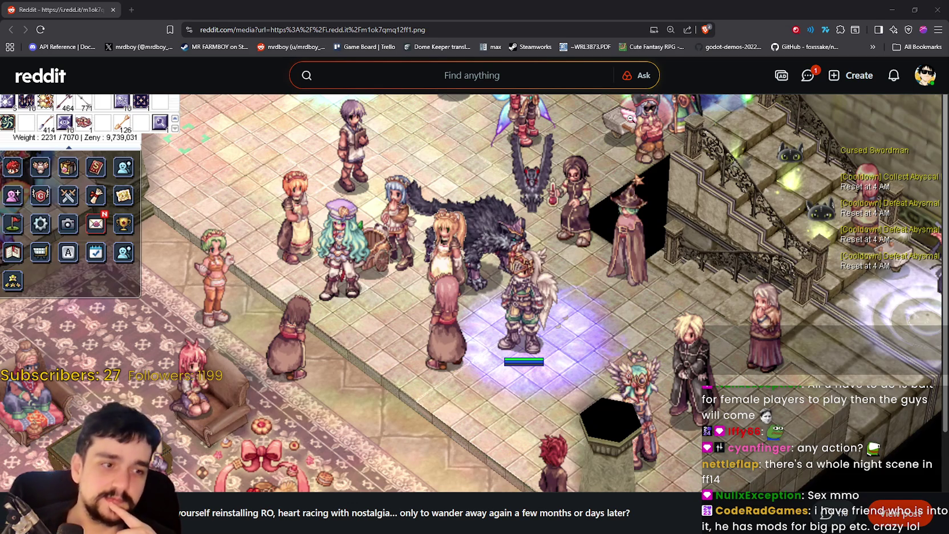
pyautogui.click(915, 10)
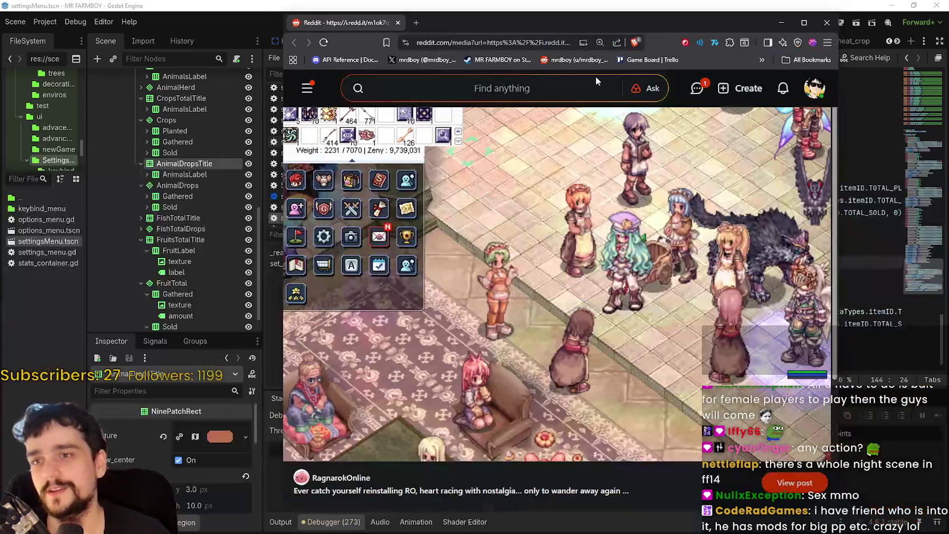
# Close the browser and place the caret around lines 144–146 of stats_container.gd
pyautogui.click(827, 24)
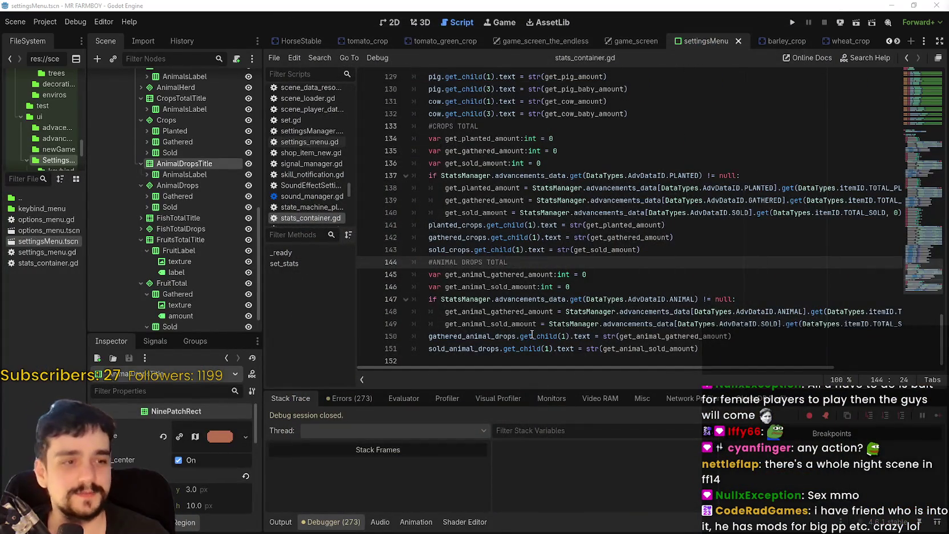
pyautogui.moveTo(532, 335)
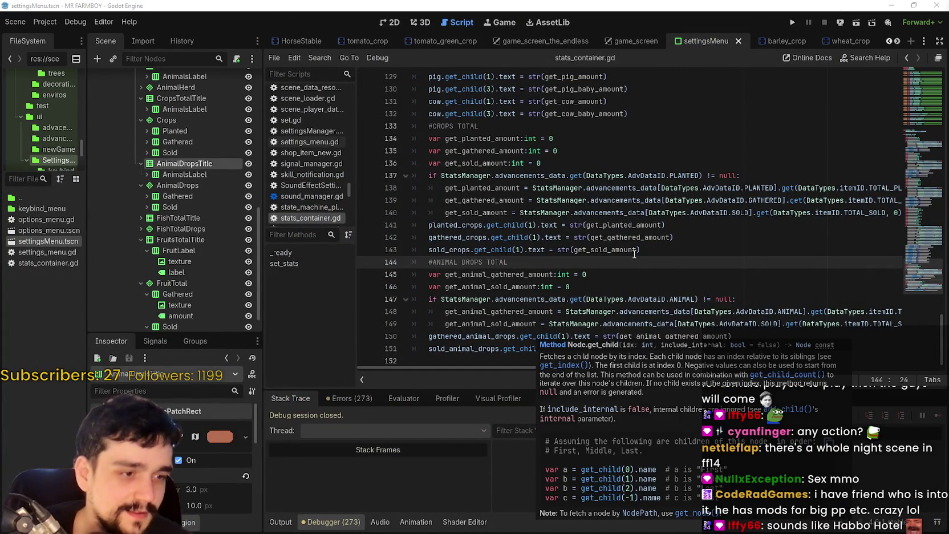
pyautogui.click(475, 264)
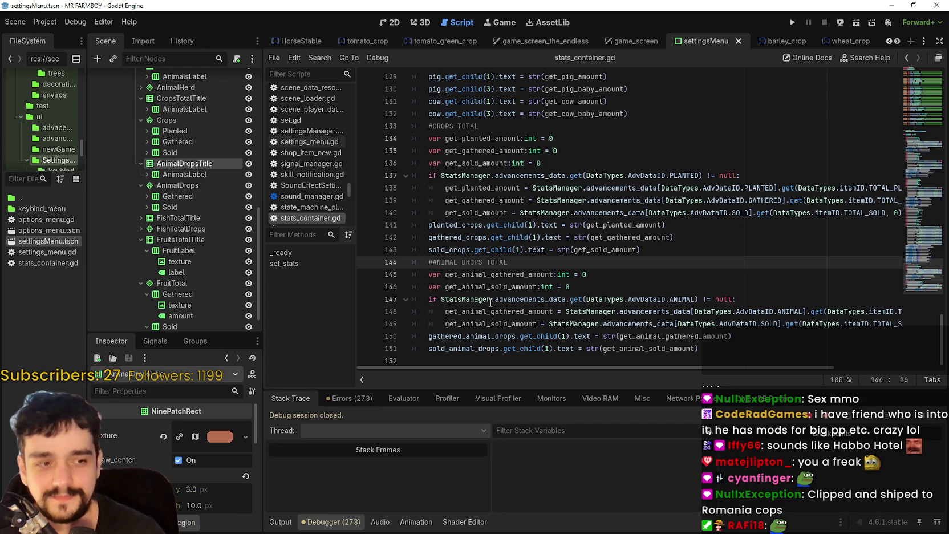
pyautogui.moveTo(573, 368); pyautogui.dragTo(631, 368)
pyautogui.click(616, 282)
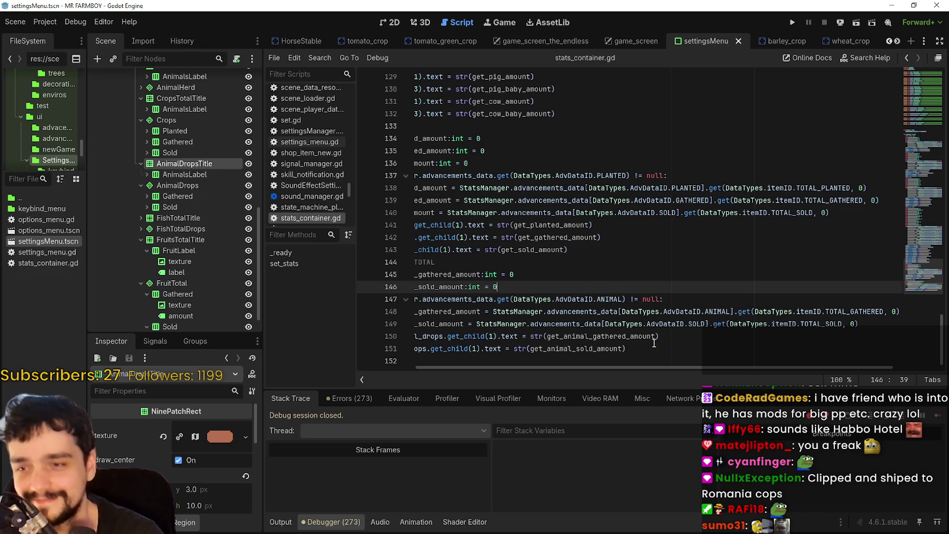
# Select lines 143–144 by the ANIMAL DROPS comment, move them down and back up, then undo
pyautogui.moveTo(654, 343); pyautogui.dragTo(424, 273)
pyautogui.click(424, 270)
pyautogui.hotkey('shift', 'Up')
pyautogui.hotkey('shift', 'Up')
pyautogui.hotkey('alt', 'Down')
pyautogui.hotkey('alt', 'Down')
pyautogui.hotkey('alt', 'Up')
pyautogui.hotkey('alt', 'Up')
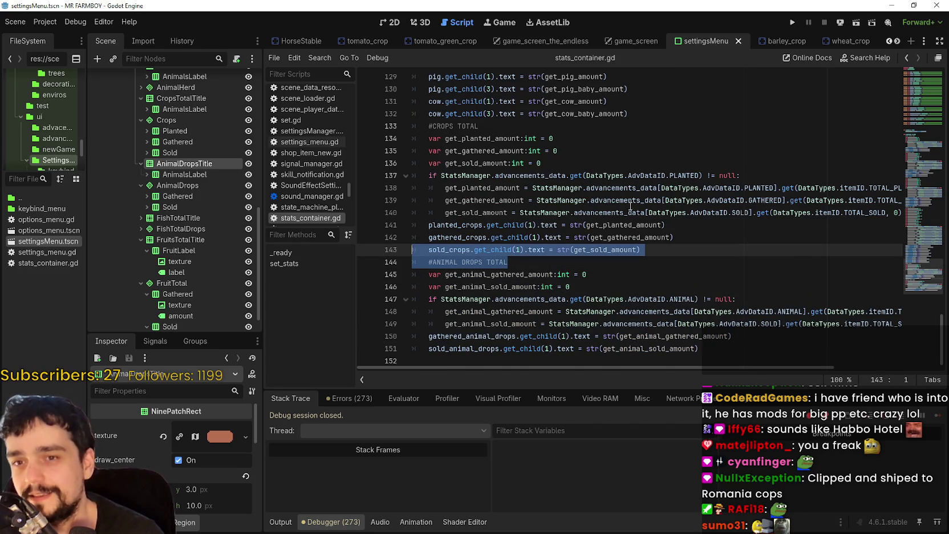
pyautogui.hotkey('ctrl', 'z')
pyautogui.hotkey('ctrl', 'z')
pyautogui.hotkey('ctrl', 'z')
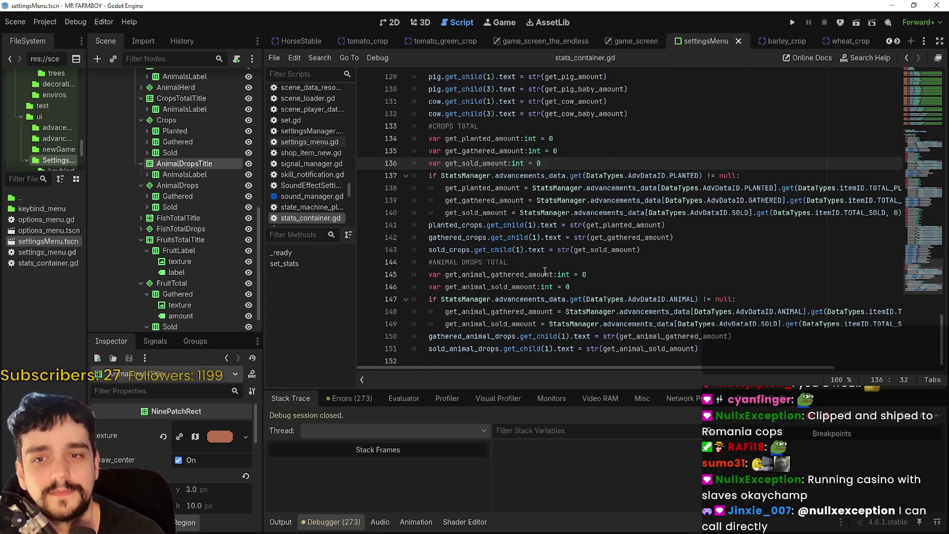